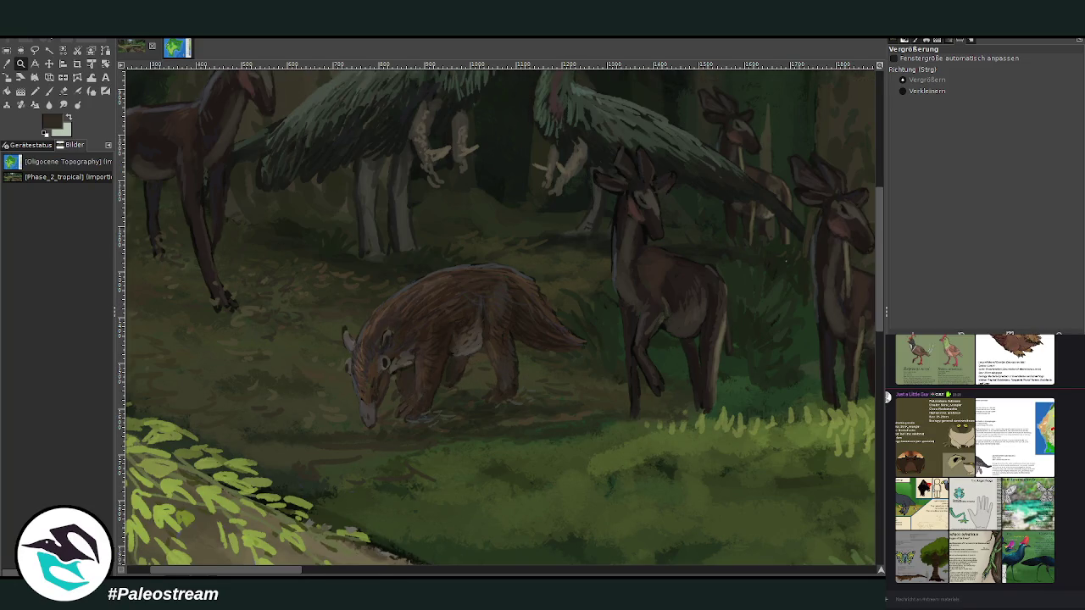
- Sample a dark brown from the animal and softly shade its head at size 87, about 17 opacity
key("o")
left_click(533, 329)
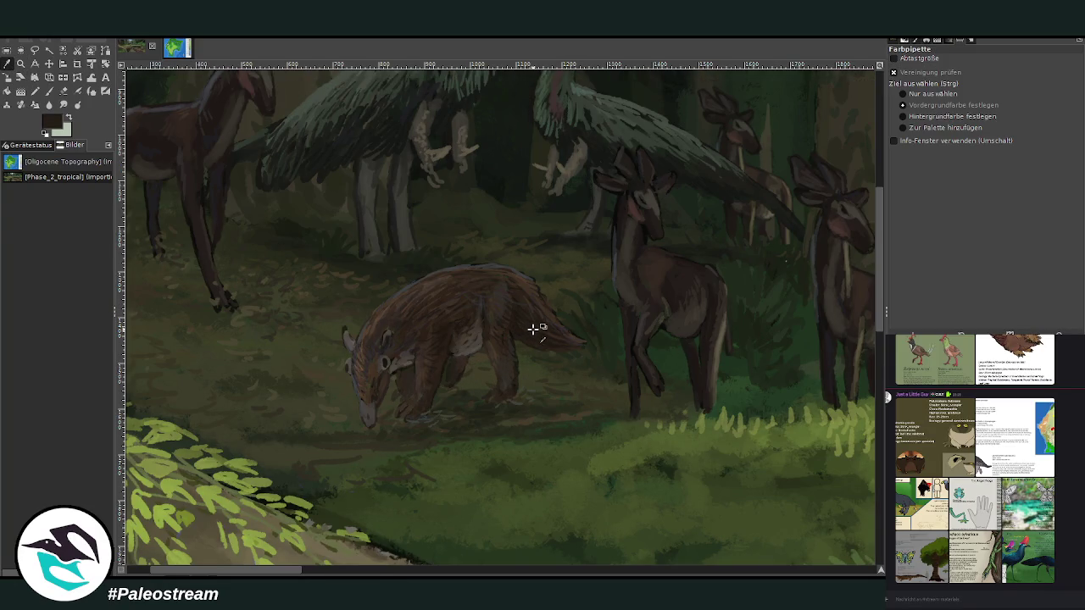
left_click(49, 91)
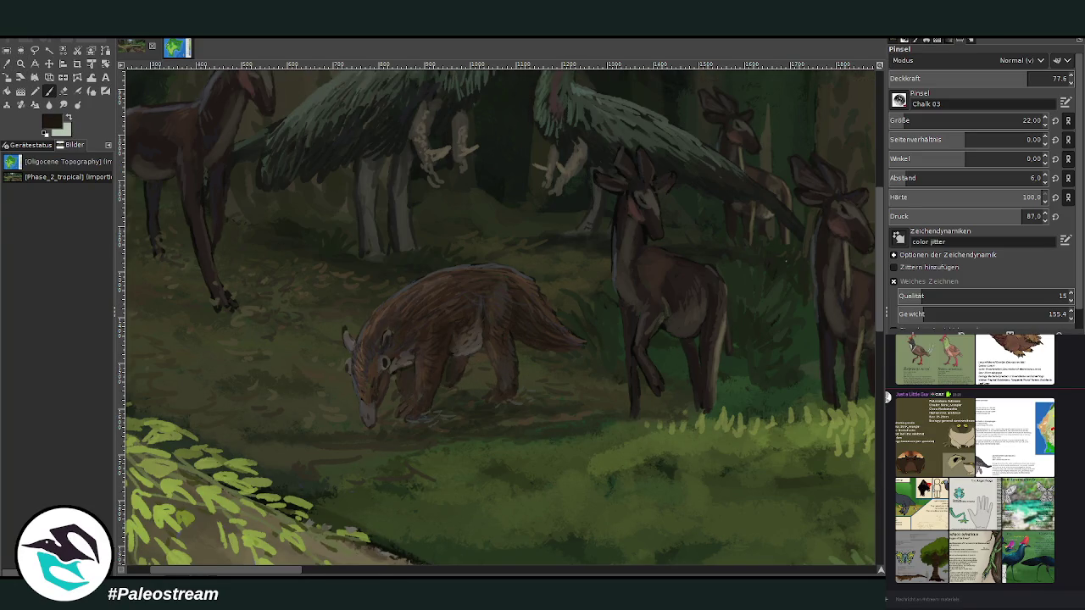
left_click(922, 120)
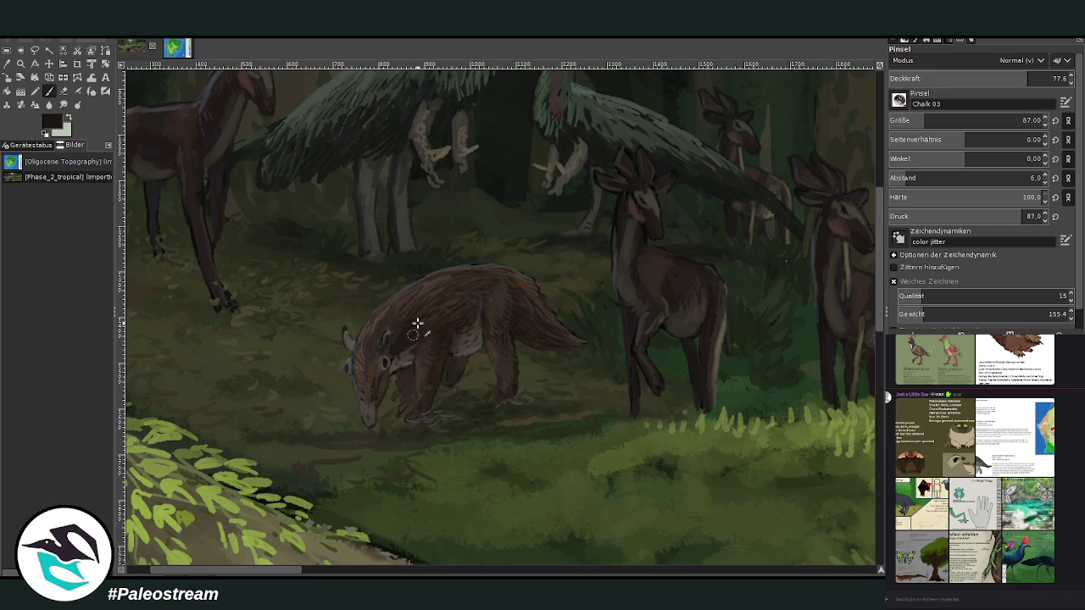
left_click_drag(957, 71, 915, 72)
mouse_move(387, 344)
left_mouse_down()
mouse_move(399, 333)
mouse_move(424, 358)
mouse_move(421, 387)
mouse_move(392, 388)
mouse_move(402, 383)
left_mouse_up()
- Add faint fur strokes on the hind leg and back with brush sizes 54 and 33
left_click(965, 77)
left_click(1023, 121)
mouse_move(497, 376)
left_mouse_down()
mouse_move(490, 392)
mouse_move(450, 387)
mouse_move(444, 401)
mouse_move(451, 370)
mouse_move(394, 382)
mouse_move(398, 400)
mouse_move(410, 378)
left_mouse_up()
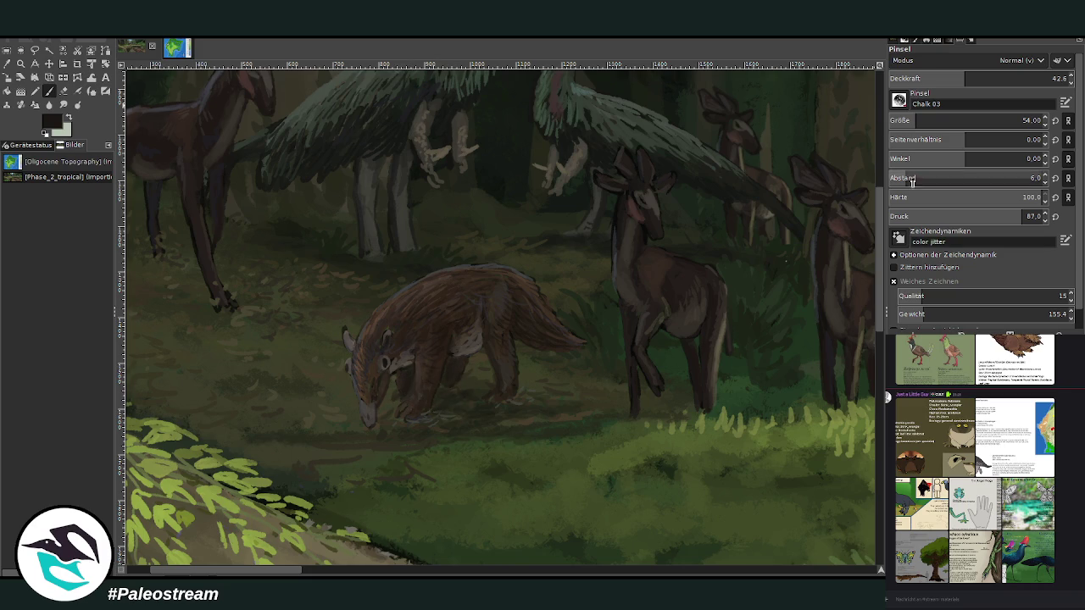
left_click_drag(959, 80, 985, 78)
left_click(1023, 121)
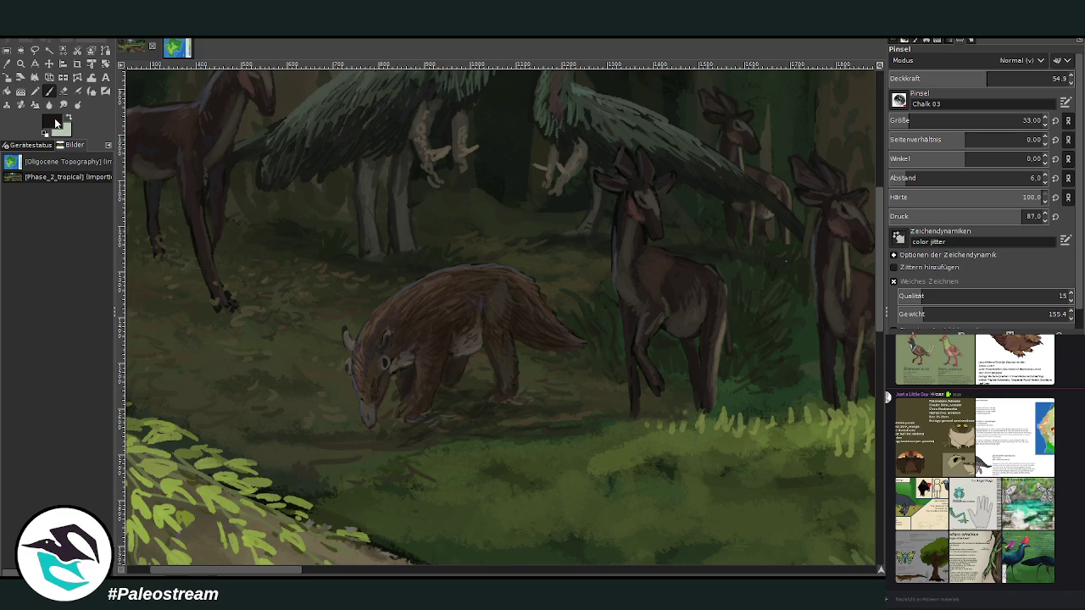
left_click(919, 78)
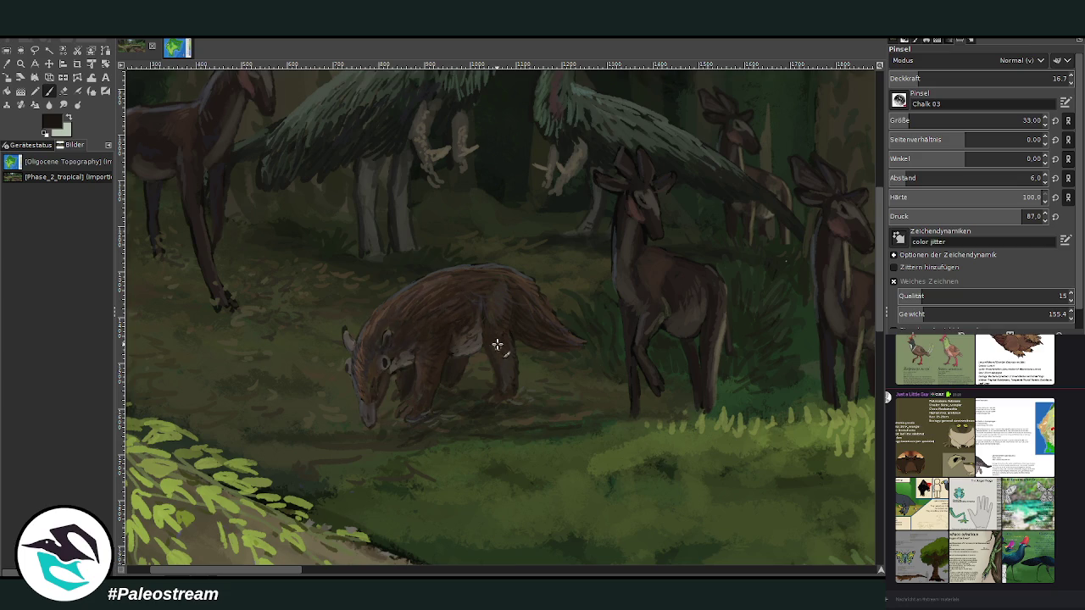
scroll(470, 339, "down", 1)
- Zoom onto the grazing animal and paint reddish fur strokes on its back at size 25, ~84 opacity
key("z")
left_click_drag(293, 112, 700, 446)
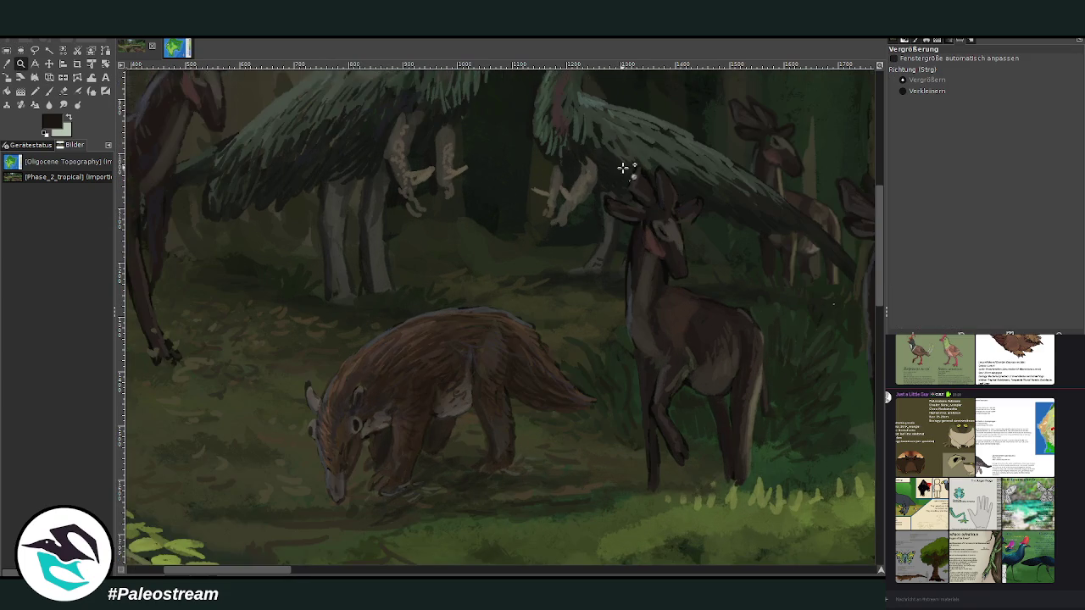
left_click(49, 91)
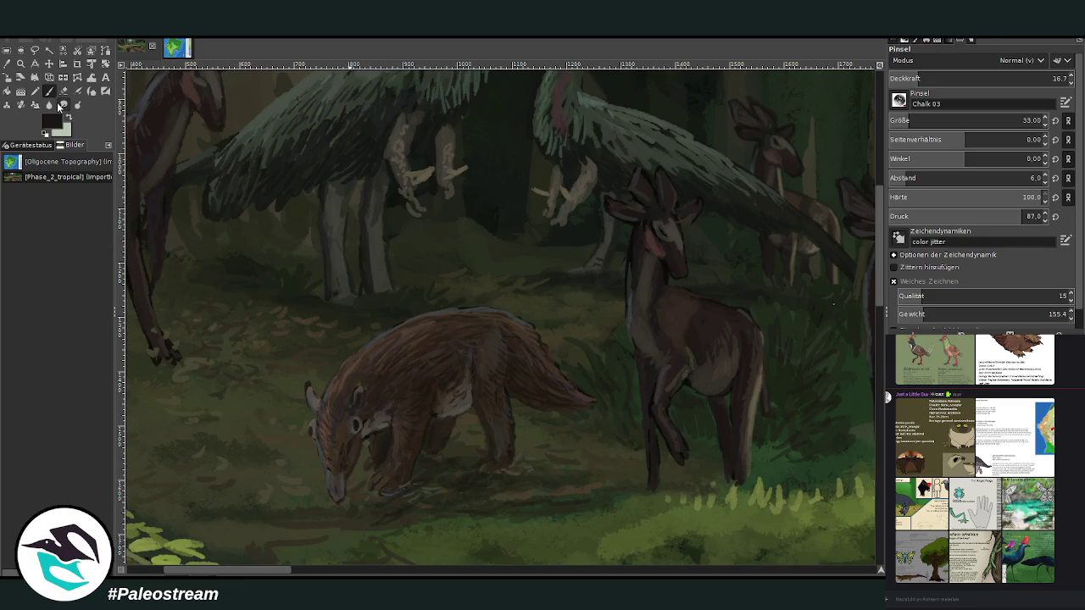
left_click(1024, 78)
scroll(902, 120, "down", 8)
scroll(975, 78, "up", 5)
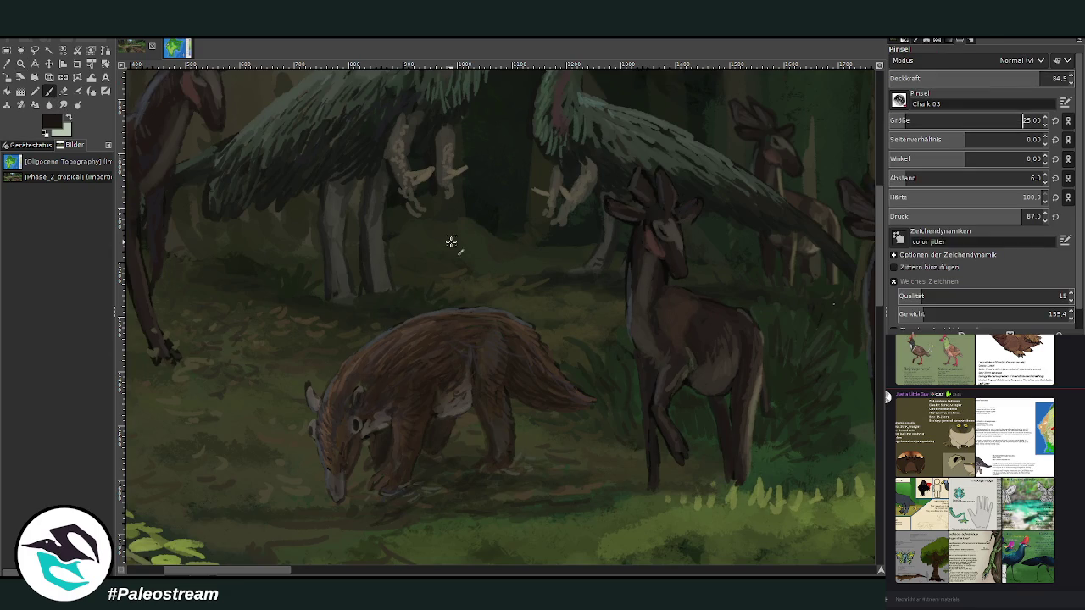
left_click_drag(511, 334, 527, 327)
key("shift+ctrl+j")
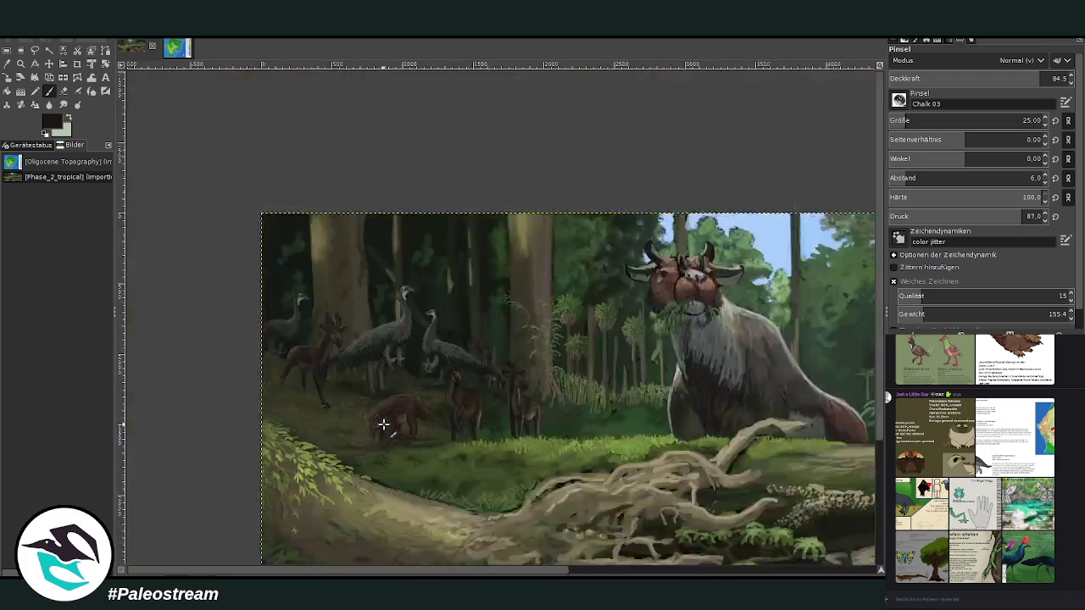
- Zoom in closely on the grazing animal and the neighbouring deer
key("z")
left_click_drag(339, 170, 481, 338)
key("plus")
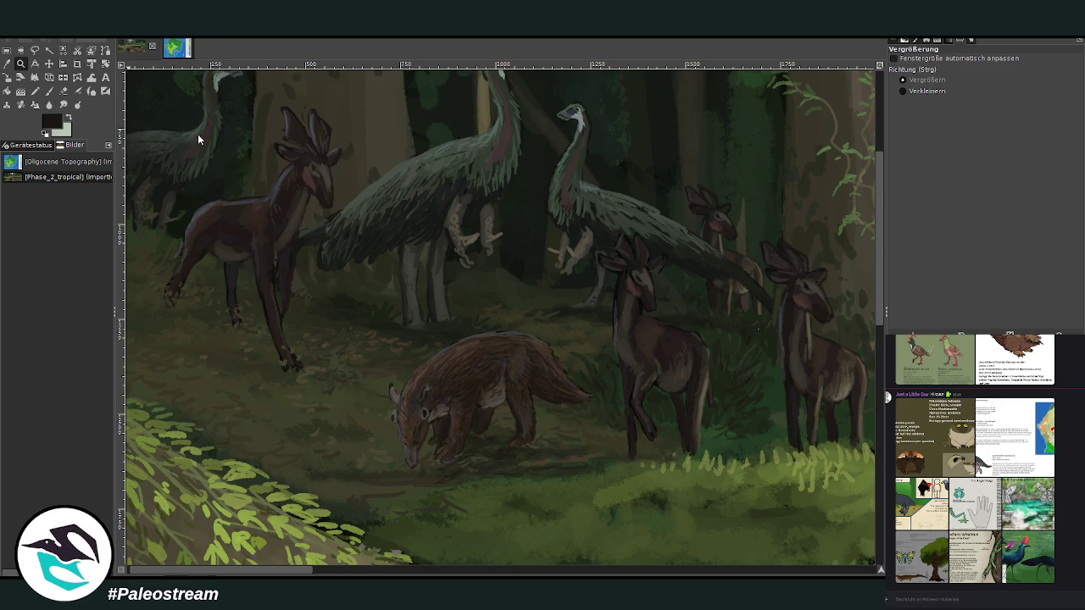
key("ctrl+m")
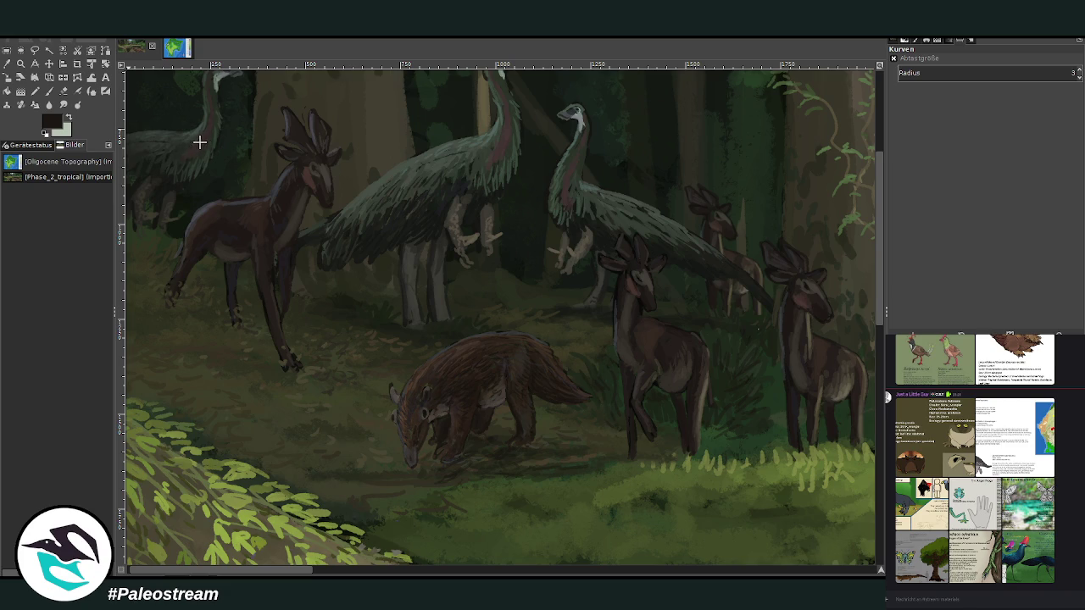
key("z")
left_click_drag(281, 173, 565, 500)
- Sample a dark grey-green and paint a faint light edge along the deer's neck at size 32
key("o")
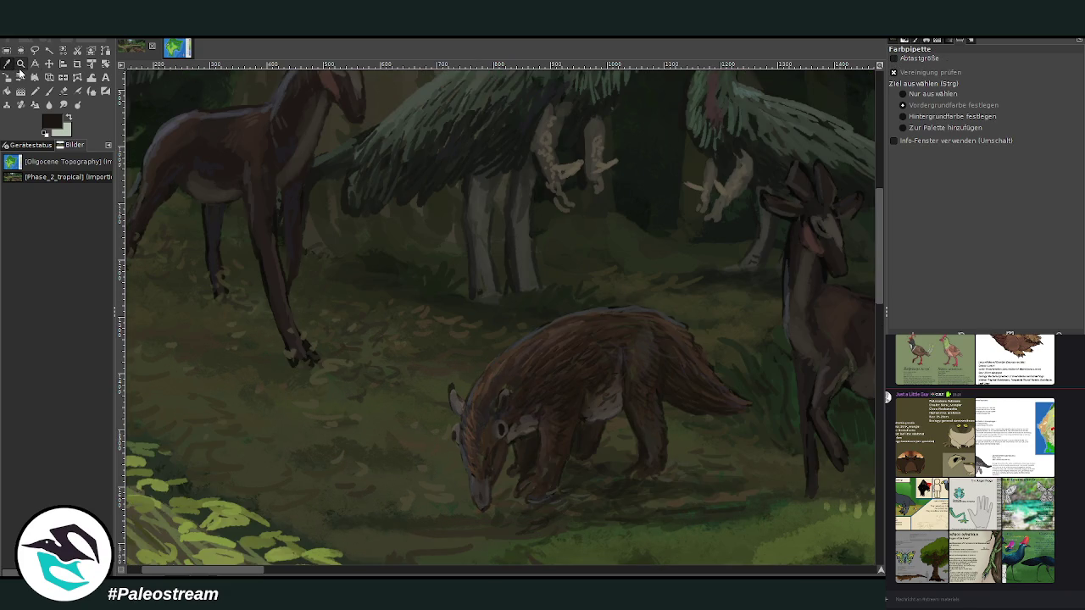
left_click(786, 311)
key("p")
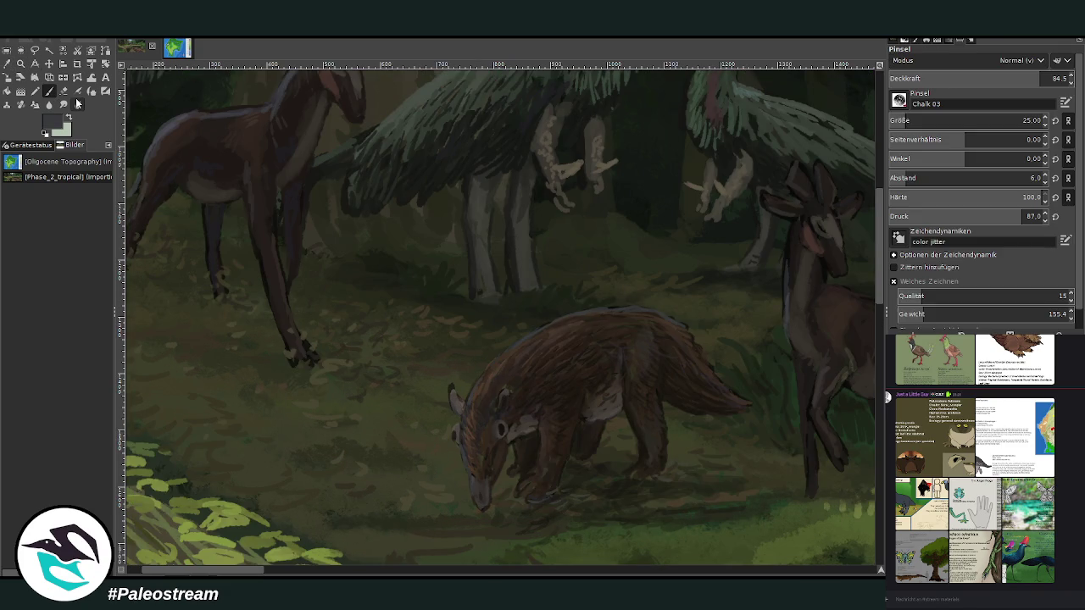
left_click_drag(902, 122, 915, 121)
left_click(985, 78)
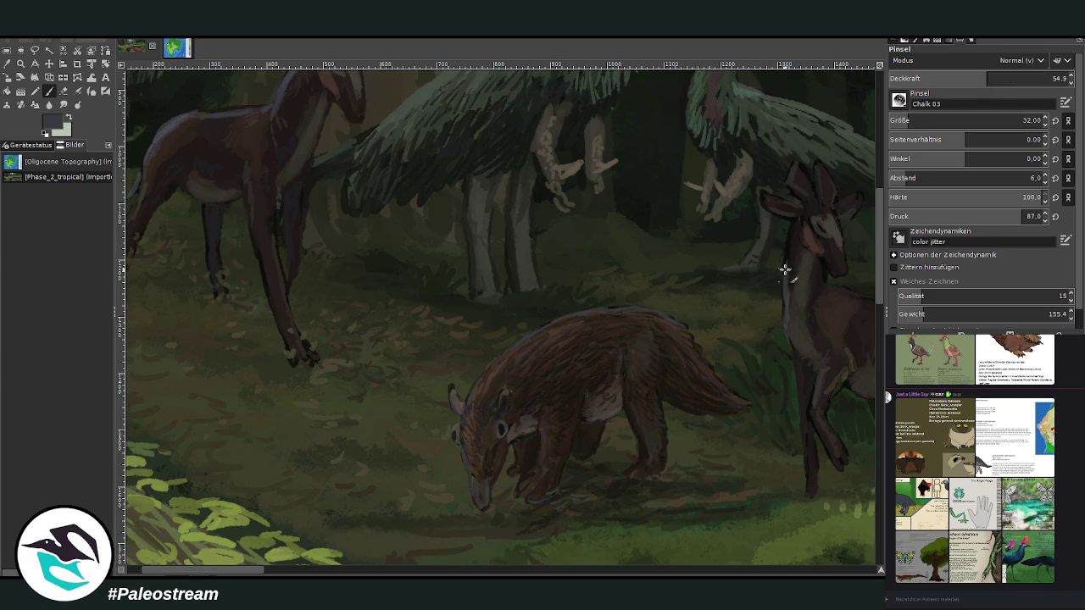
left_click_drag(787, 245, 786, 280)
- Paint more rim highlights along the backs, varying opacity from 30 to 73.8 at size 22
left_click(939, 76)
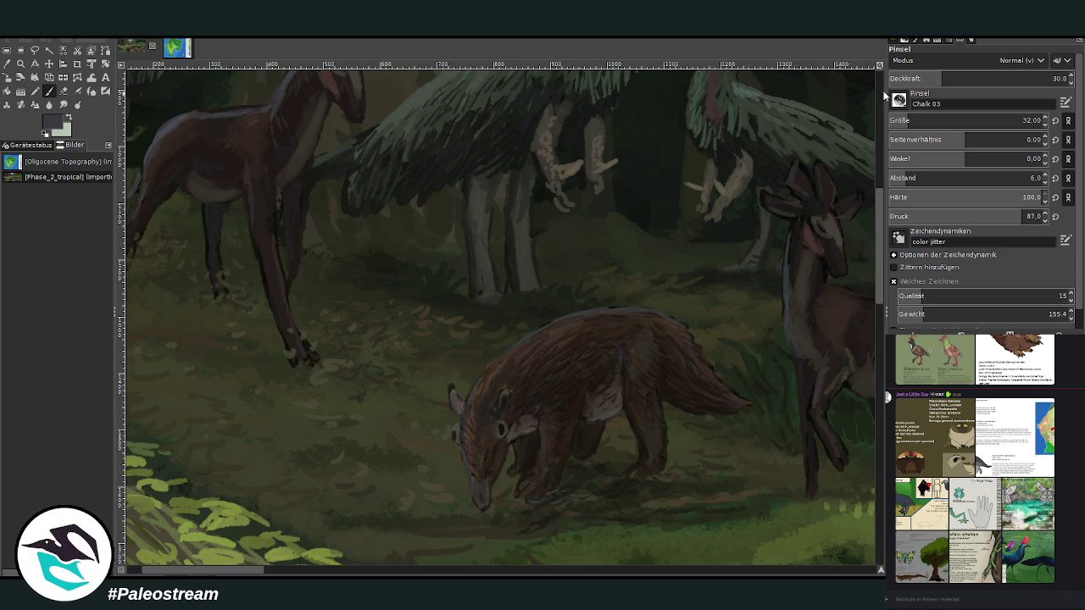
left_click(990, 78)
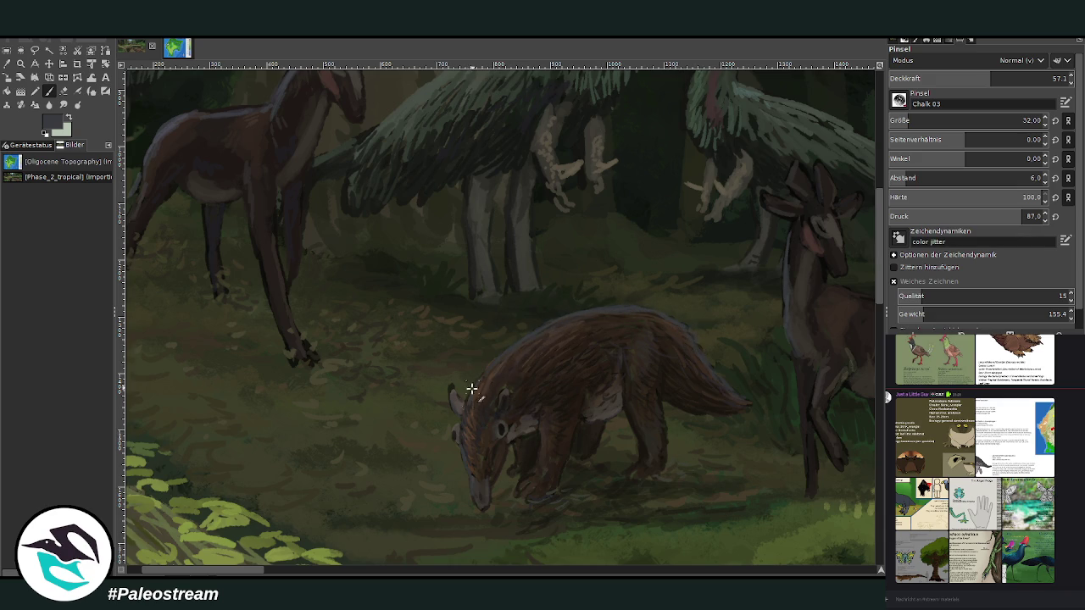
left_click(1020, 78)
scroll(966, 121, "down", 10)
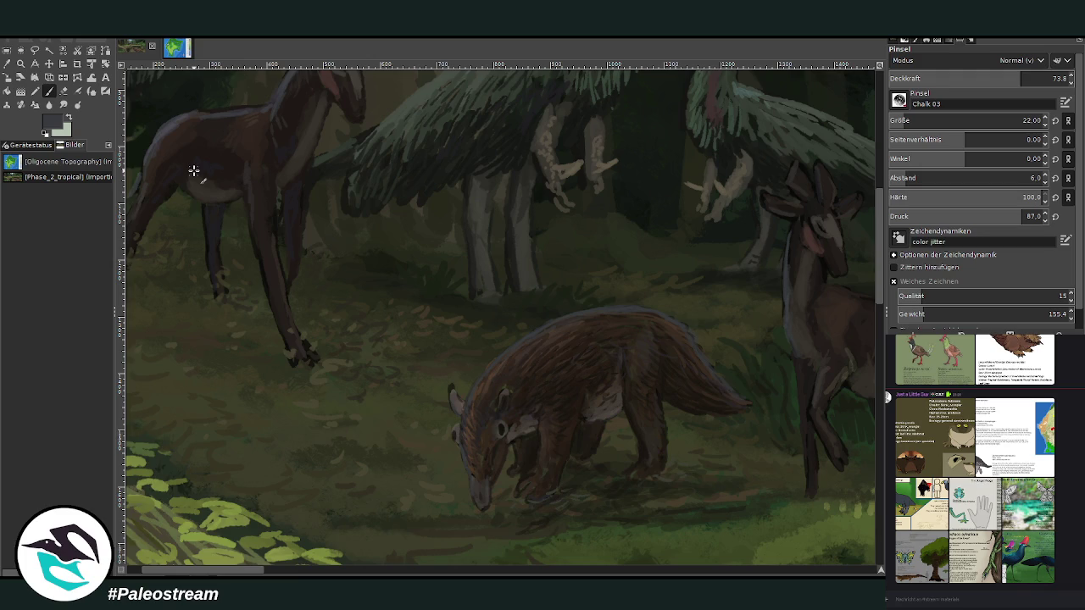
key("o")
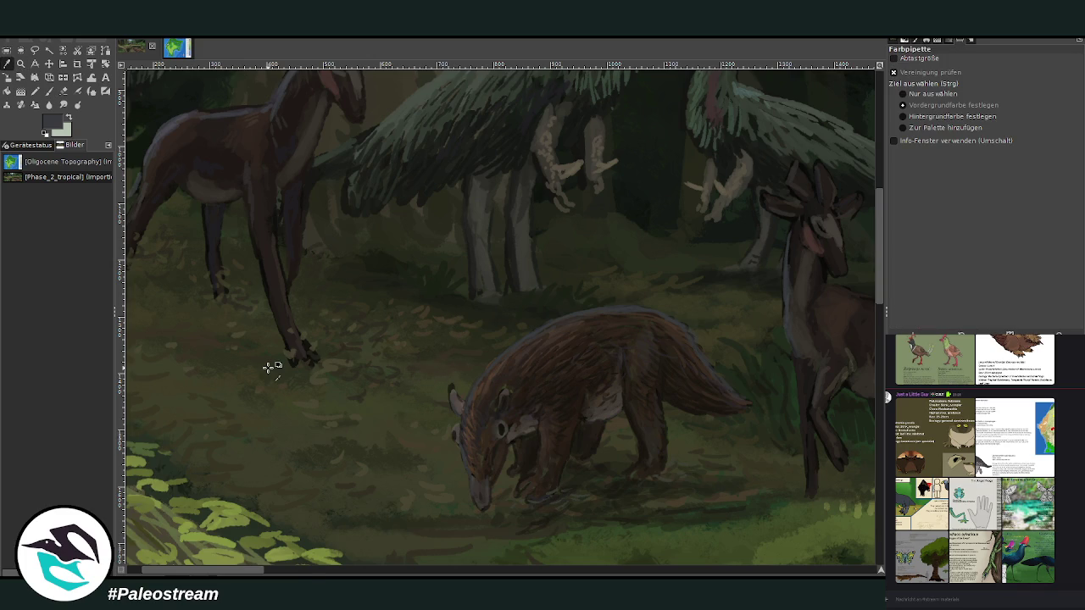
scroll(268, 367, "down", 4)
scroll(268, 367, "down", 1)
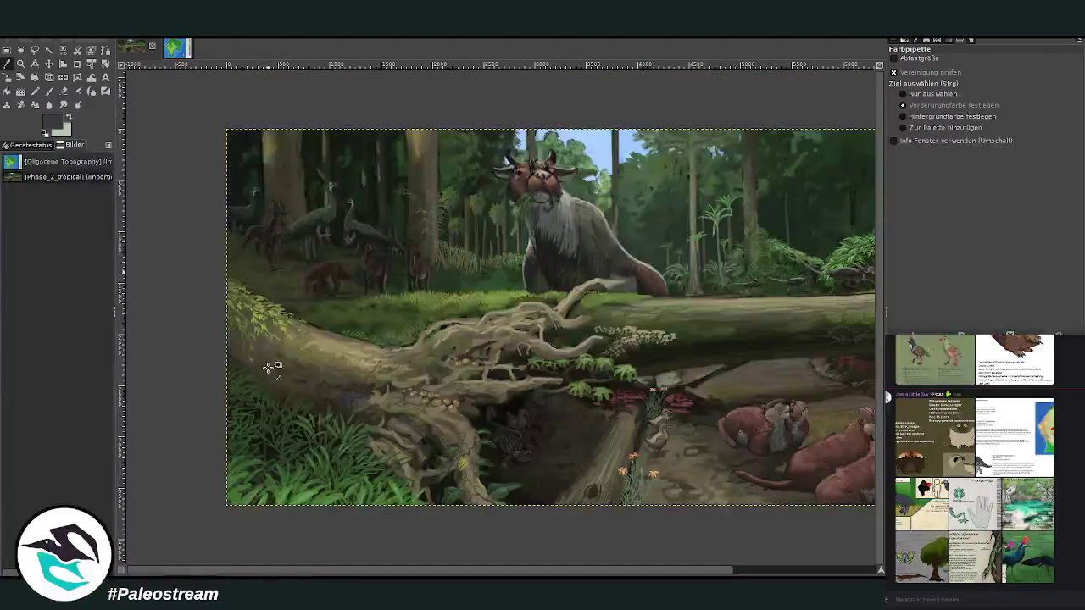
- Zoom from the herd out to the full painting, then close in on the log's roots and ferns
left_click(22, 63)
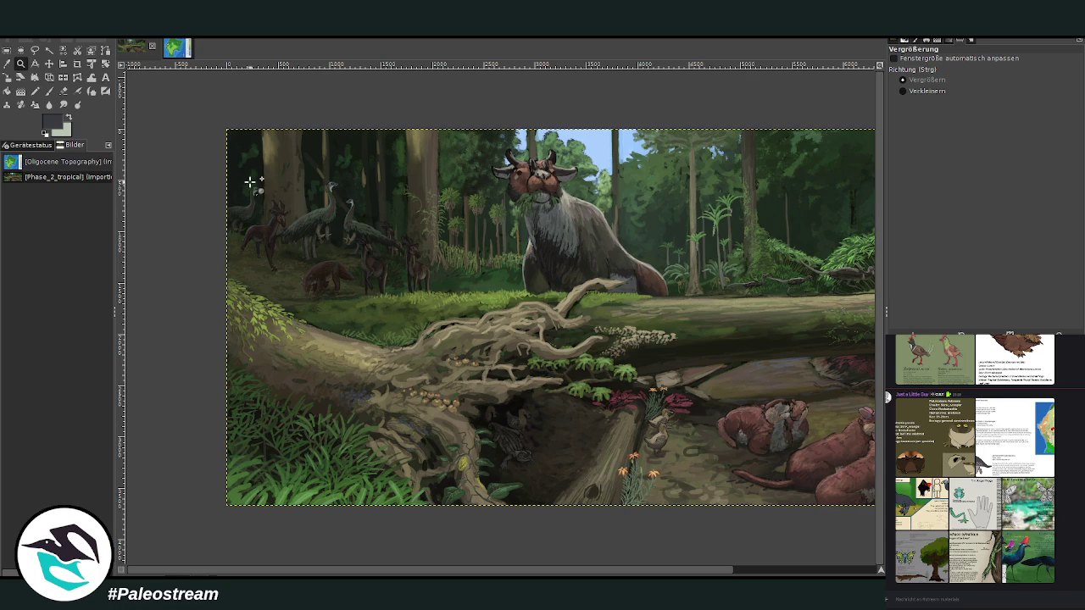
left_click_drag(289, 205, 424, 378)
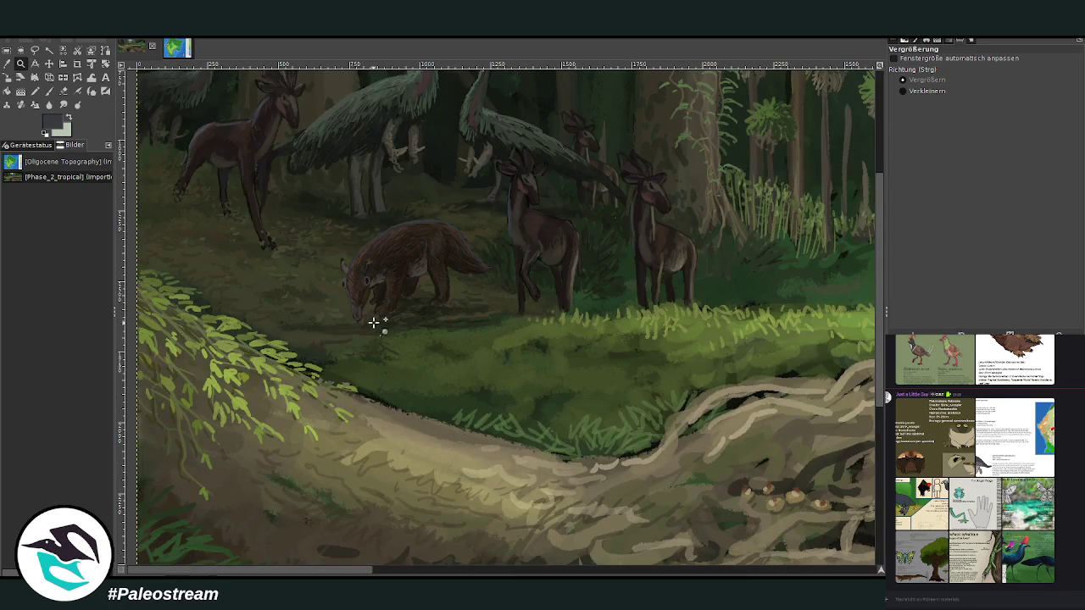
scroll(300, 528, "down", 1)
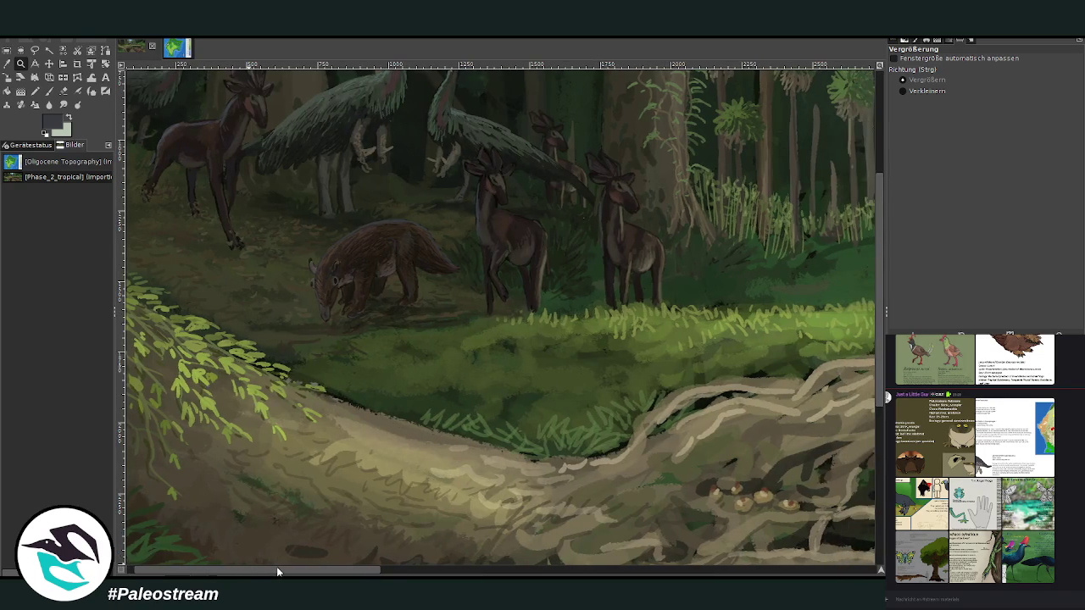
key("shift+ctrl+j")
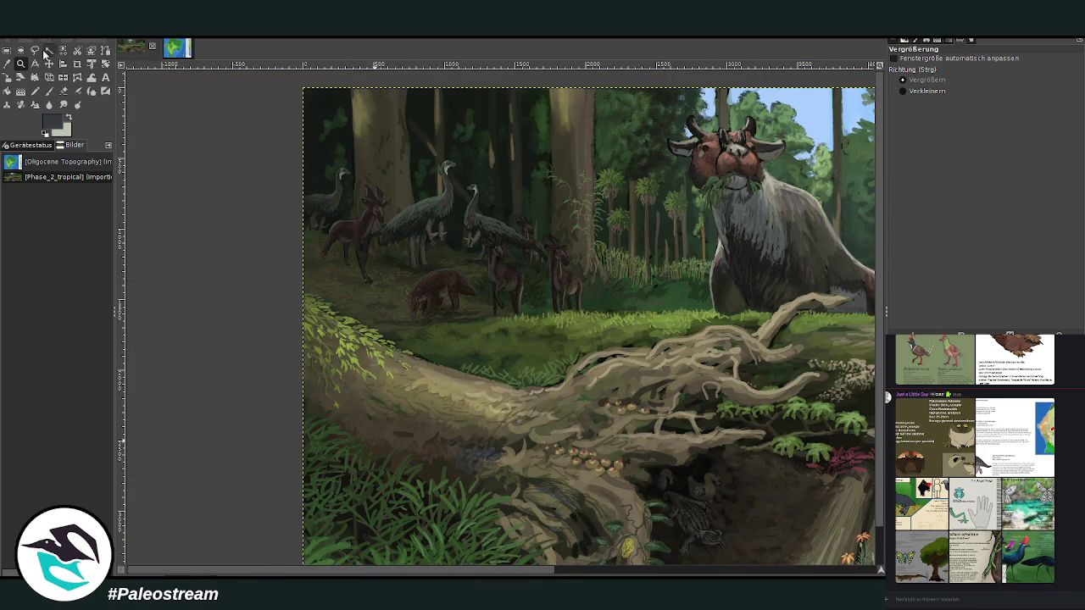
left_click_drag(307, 167, 832, 560)
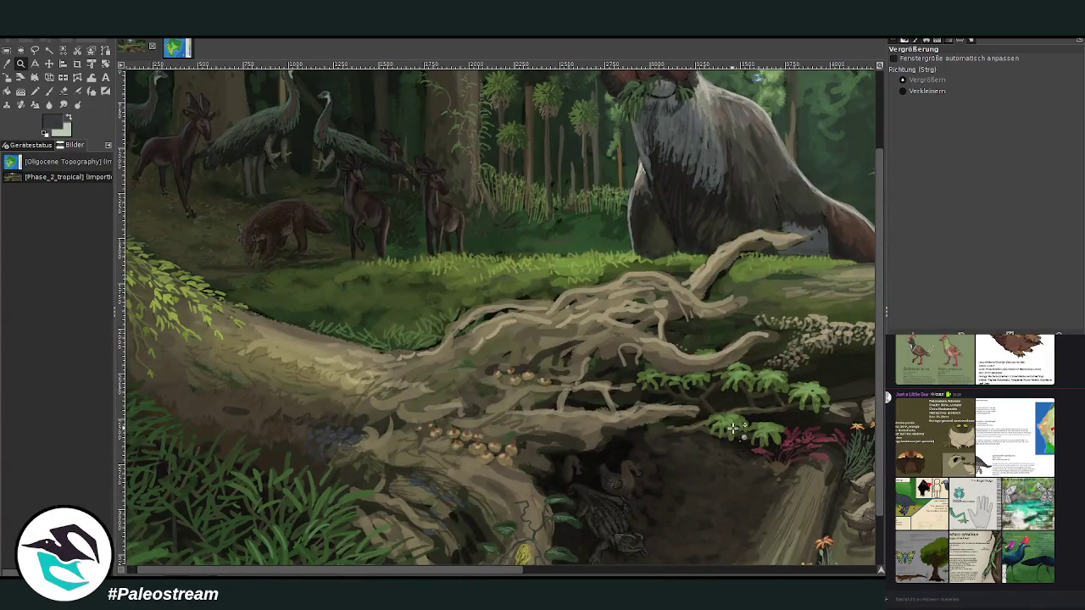
left_click(729, 428)
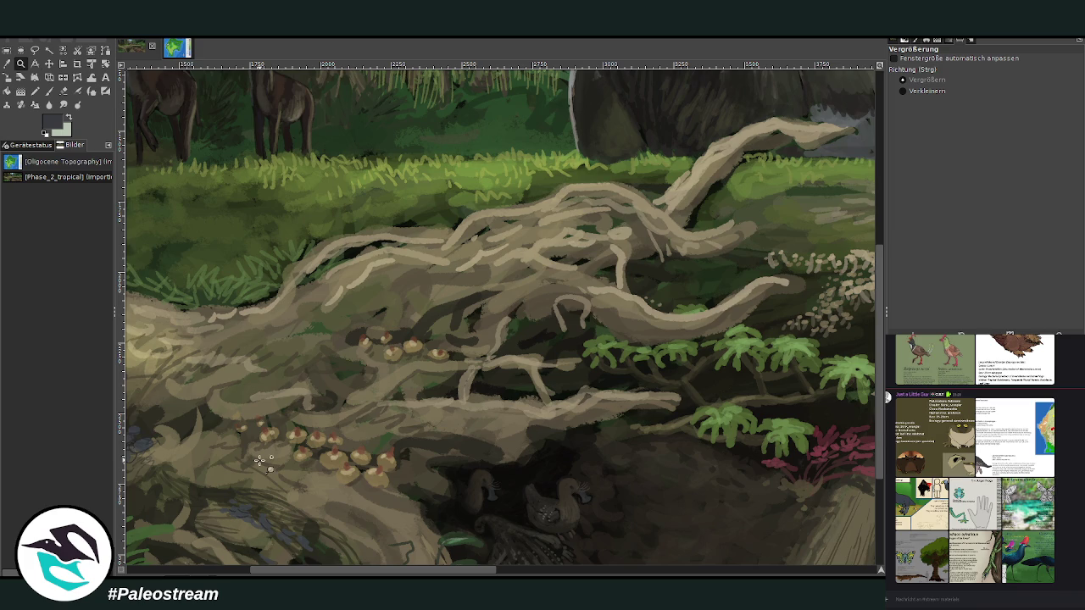
- Sample a fern green and set the brush to about 80 opacity and size 78
key("o")
left_click(803, 354)
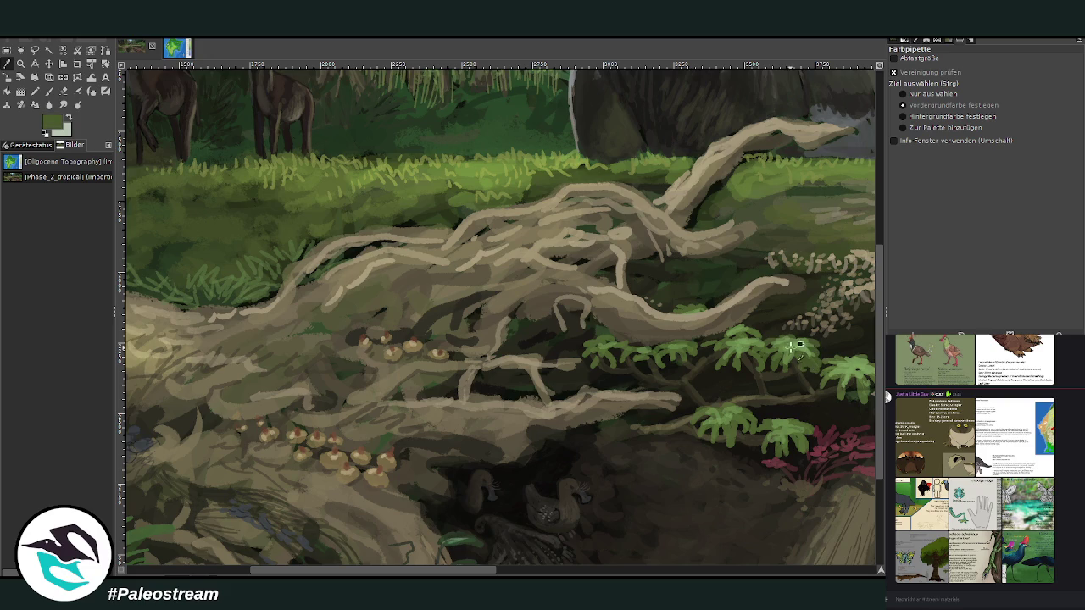
left_click(49, 91)
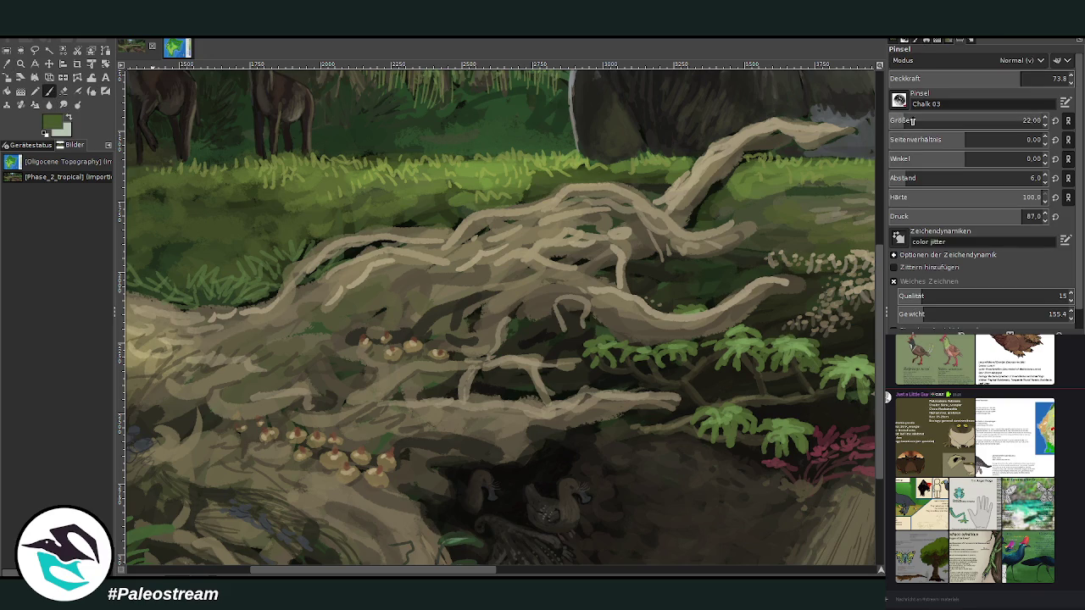
left_click(1021, 78)
left_click(1022, 121)
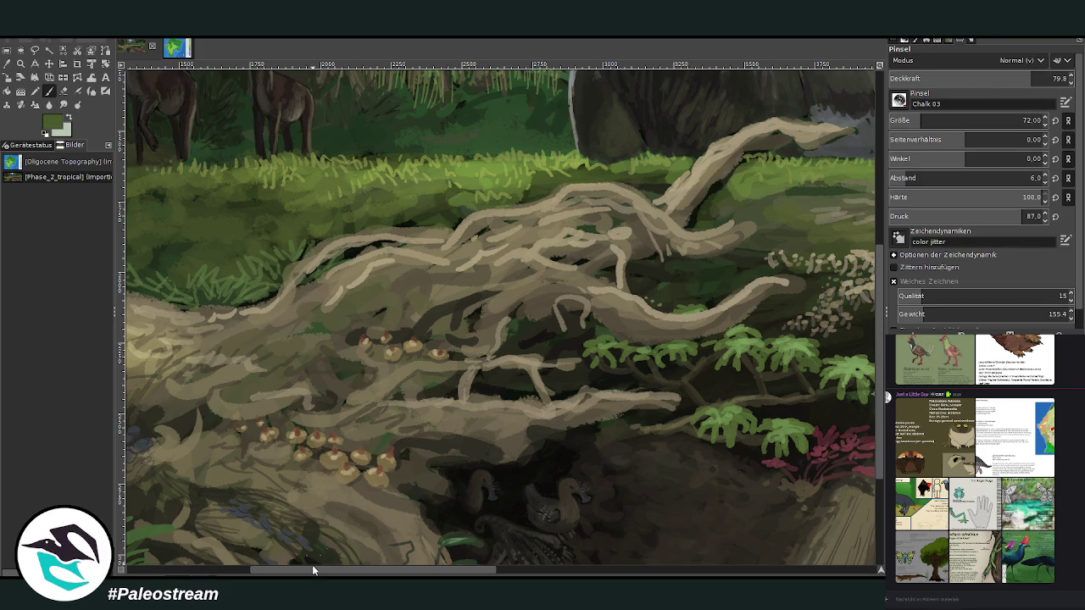
left_click_drag(321, 573, 155, 572)
scroll(508, 356, "up", 2)
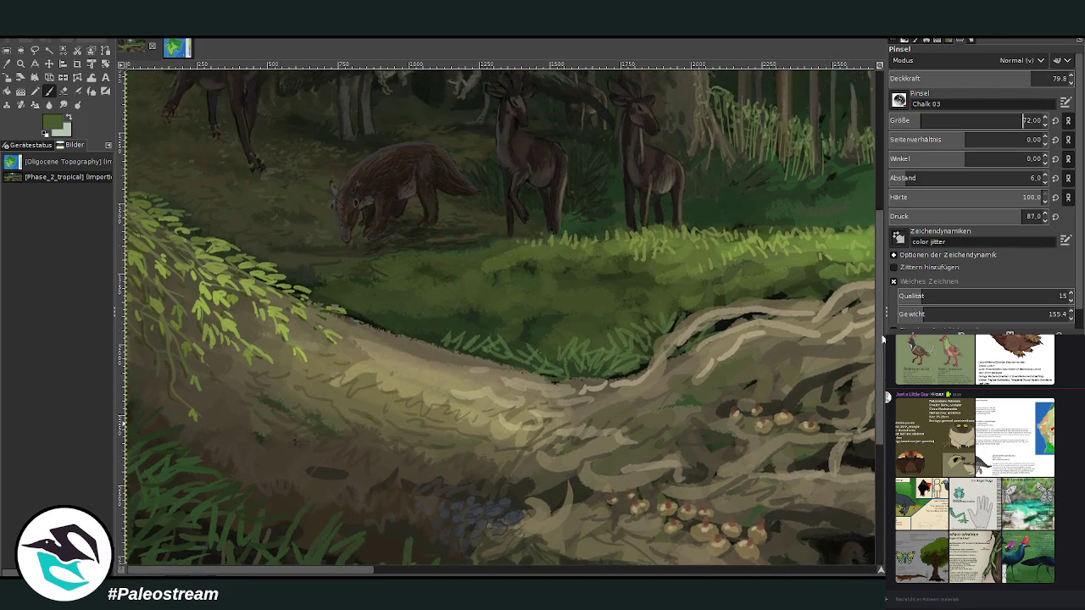
key("bracketright")
key("bracketright")
key("bracketright")
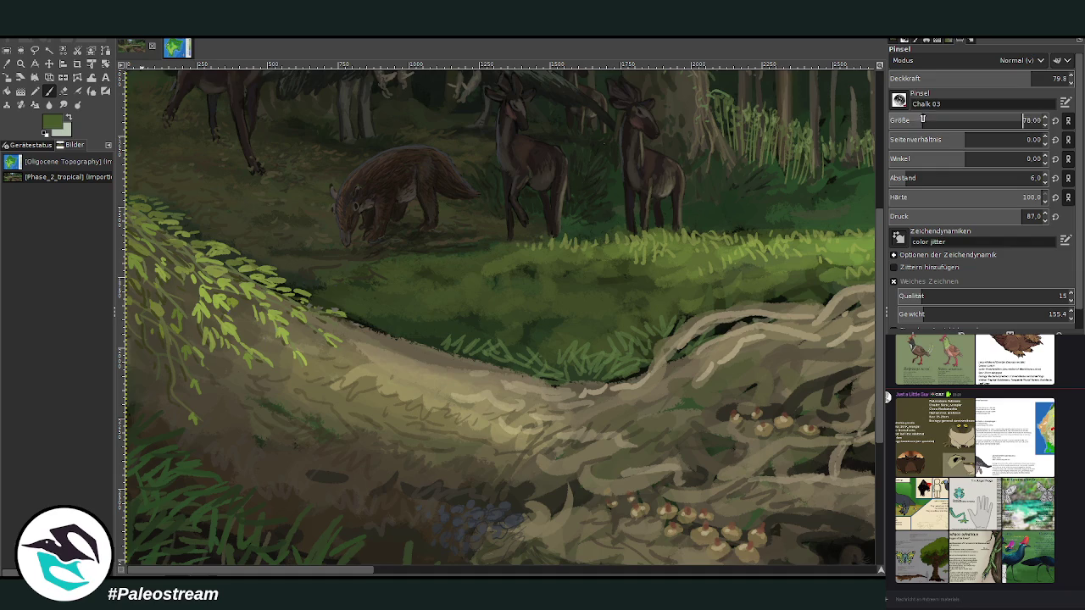
- Paint light and darker green leaves along the fallen log's upper left and over the grass
mouse_move(186, 201)
left_mouse_down()
mouse_move(216, 212)
mouse_move(189, 218)
mouse_move(225, 203)
mouse_move(194, 190)
mouse_move(180, 203)
left_mouse_up()
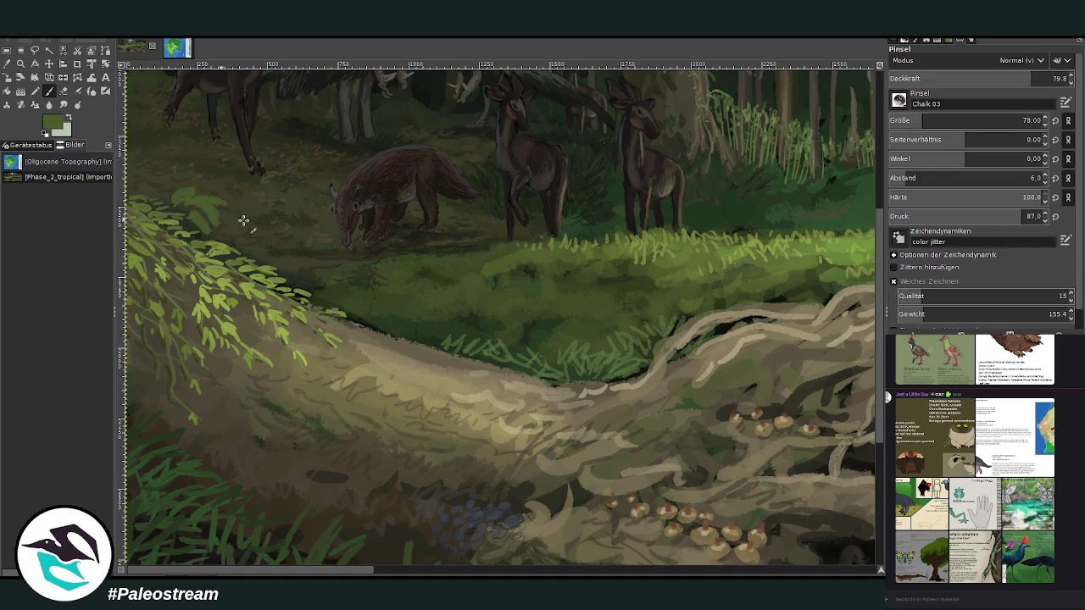
left_click_drag(253, 239, 285, 231)
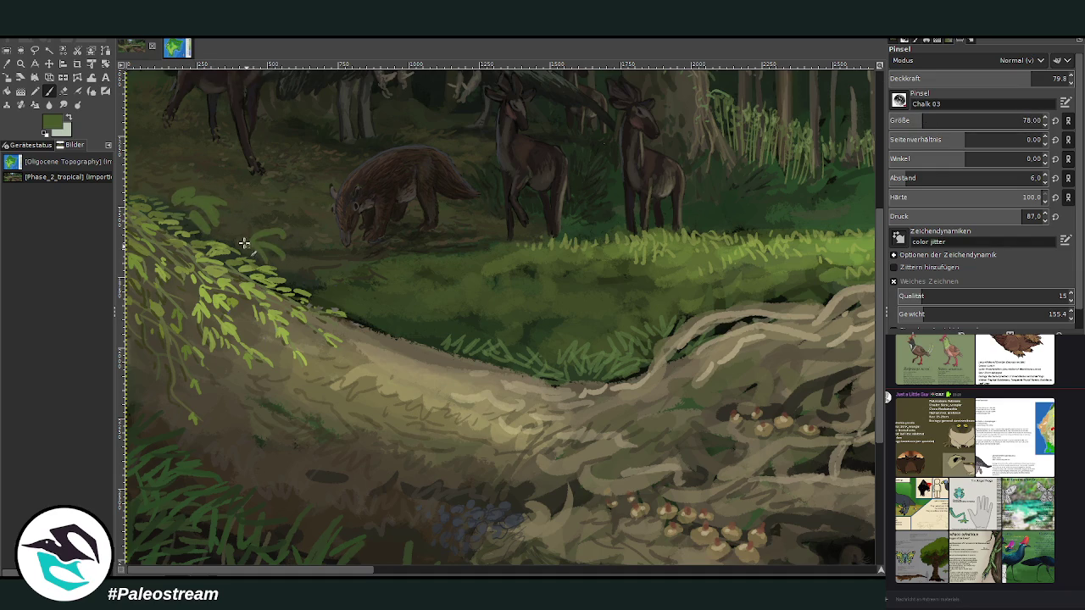
mouse_move(246, 242)
left_mouse_down()
mouse_move(285, 246)
mouse_move(238, 252)
left_mouse_up()
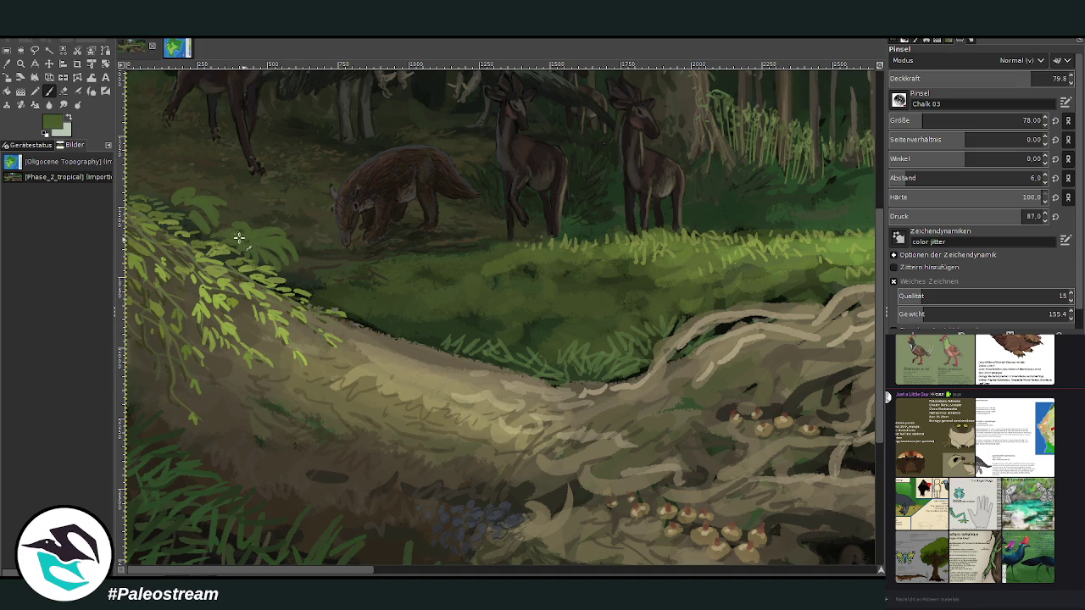
mouse_move(351, 572)
left_mouse_down()
mouse_move(441, 572)
mouse_move(352, 572)
left_mouse_up()
scroll(871, 564, "left", 5)
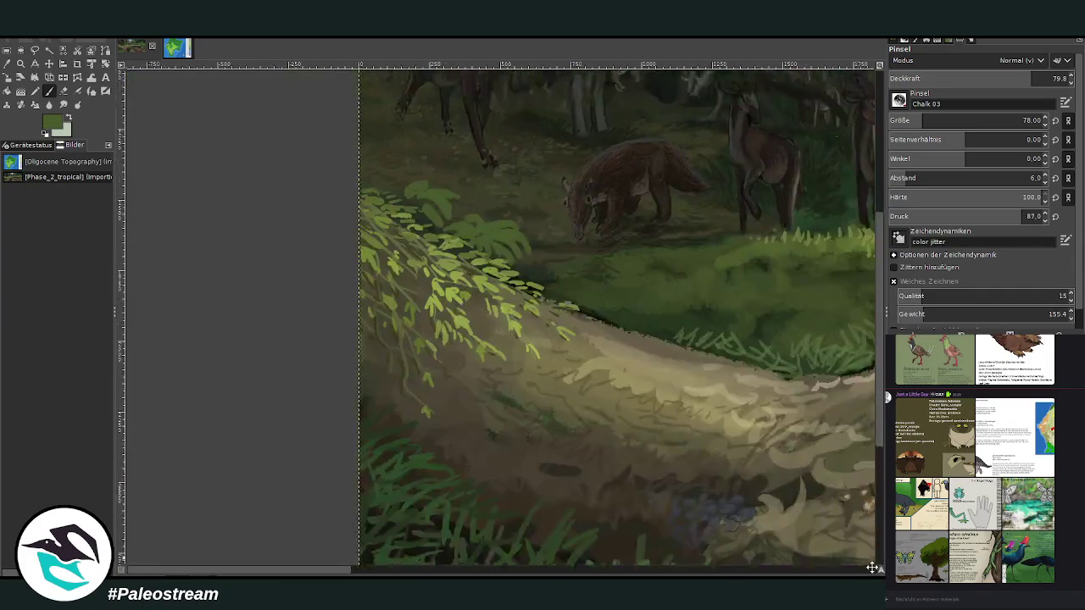
scroll(605, 164, "up", 2)
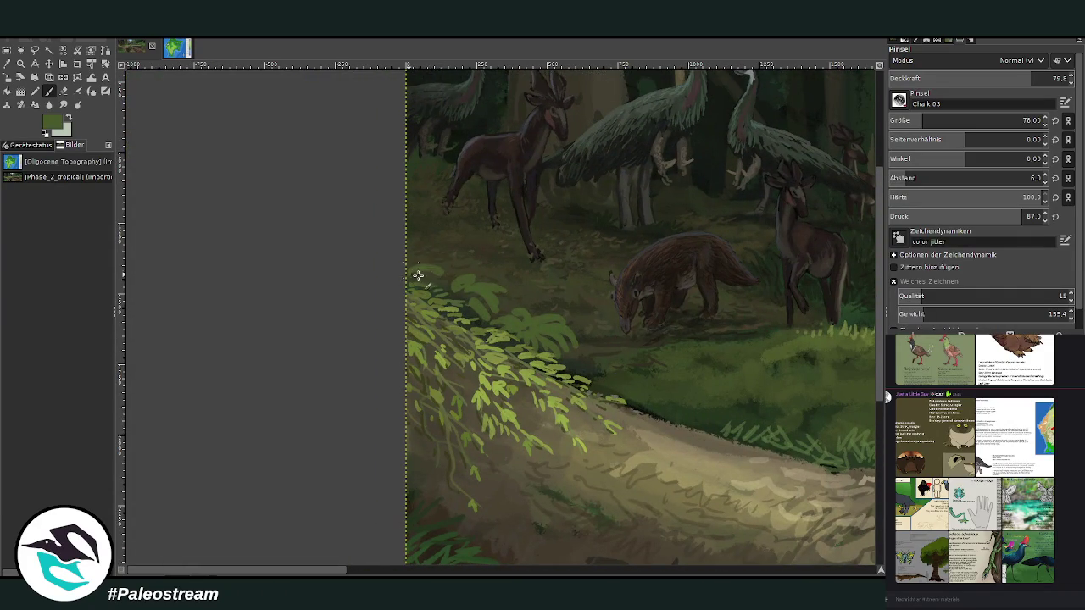
left_click_drag(584, 361, 603, 373)
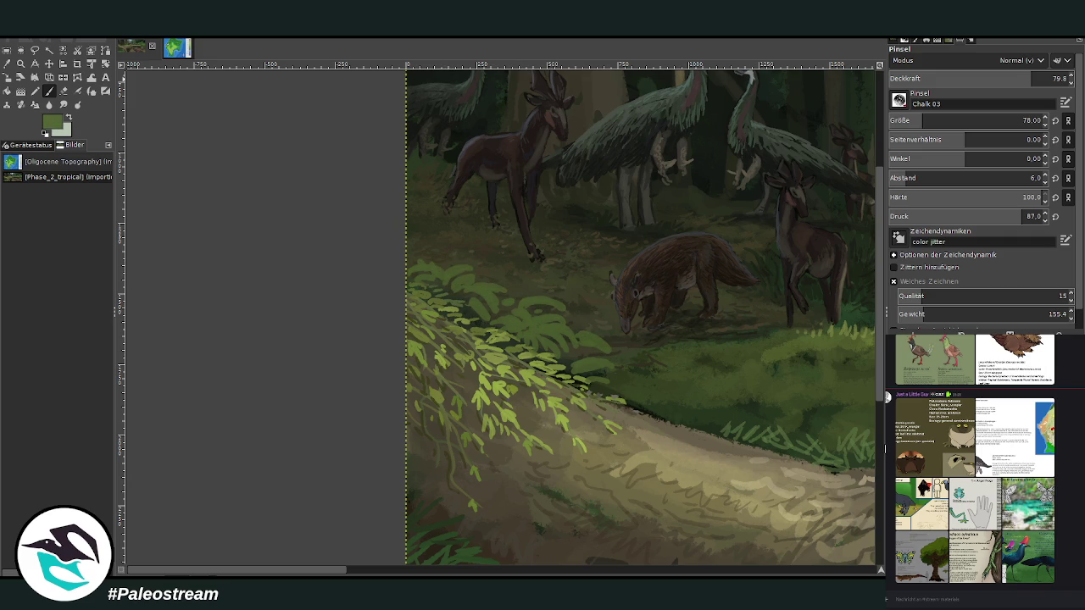
- With a smaller, more transparent brush, add a green fern stroke and sample a darker fern green
left_click_drag(920, 121, 918, 120)
left_click_drag(1037, 78, 1011, 78)
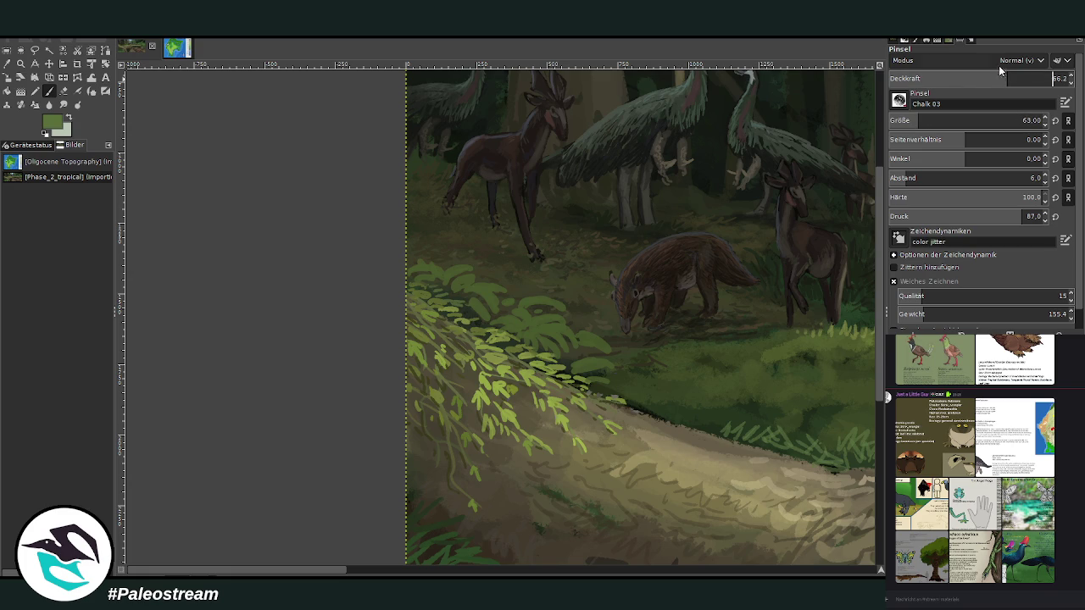
left_click_drag(583, 347, 595, 343)
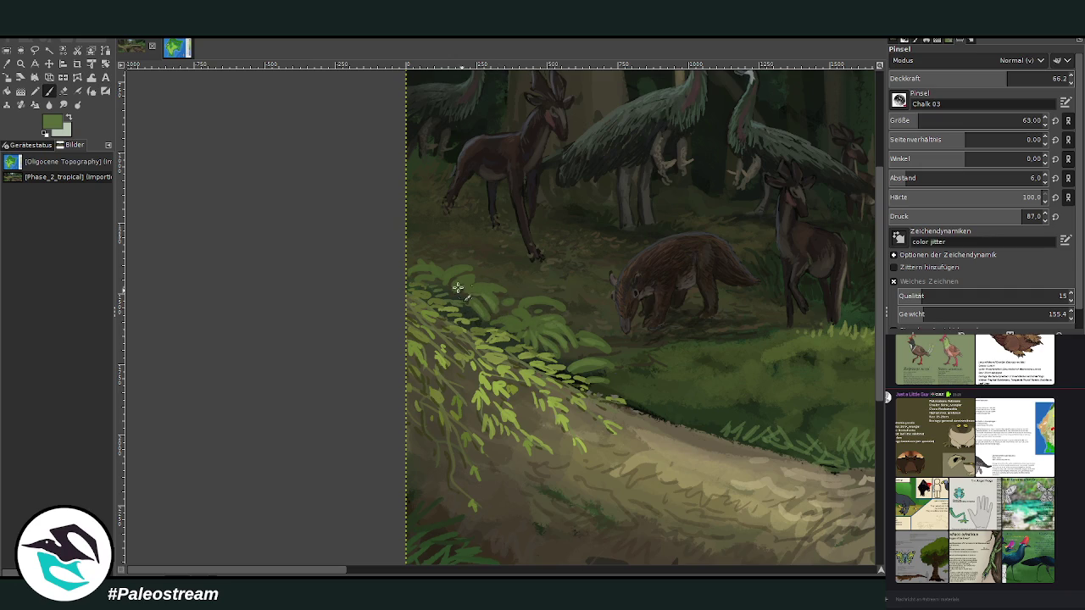
left_click(874, 458, "ctrl")
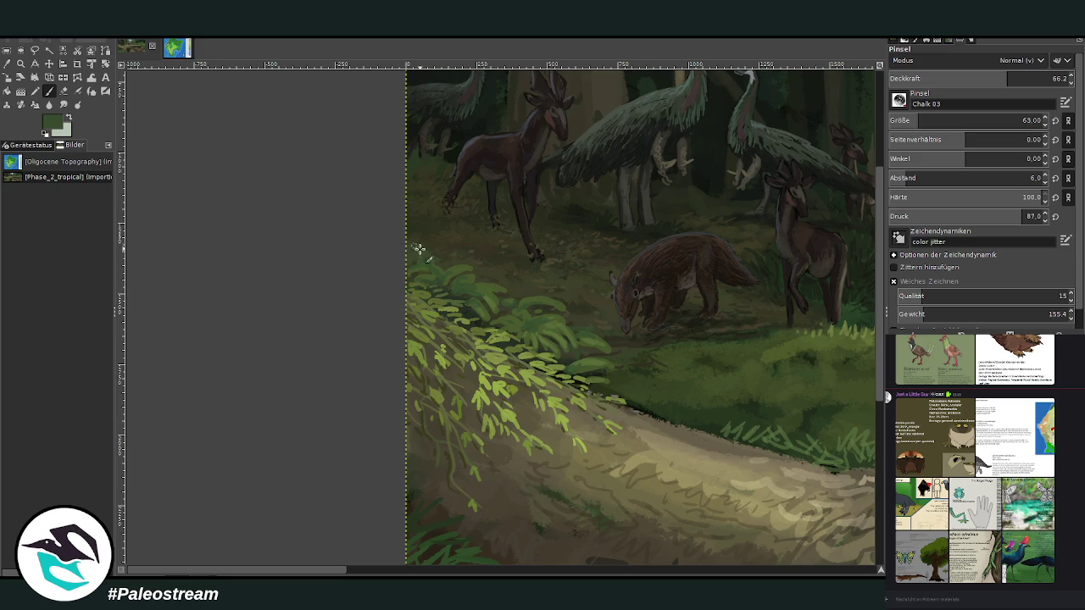
scroll(408, 265, "down", 2)
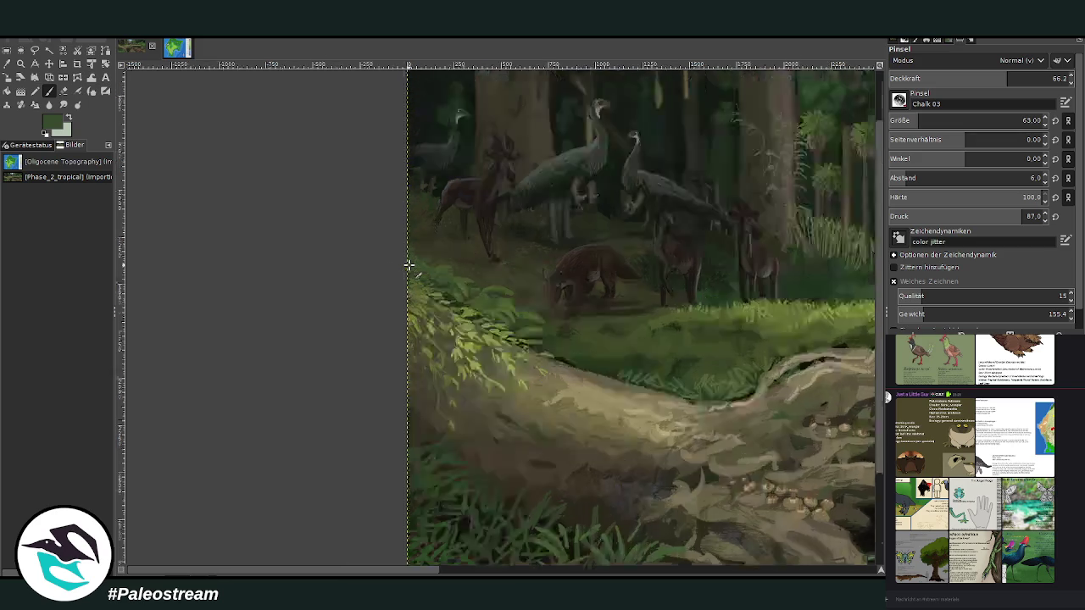
- Zoom in toward the deer and birds and sample a muted teal green for painting
scroll(409, 265, "down", 2)
scroll(408, 265, "down", 1)
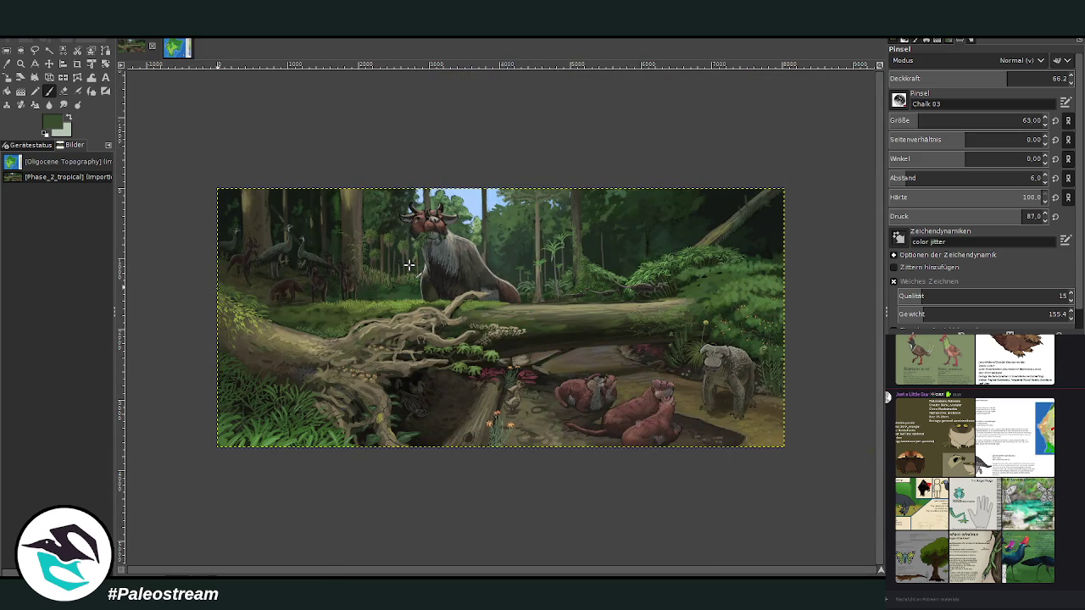
left_click(20, 63)
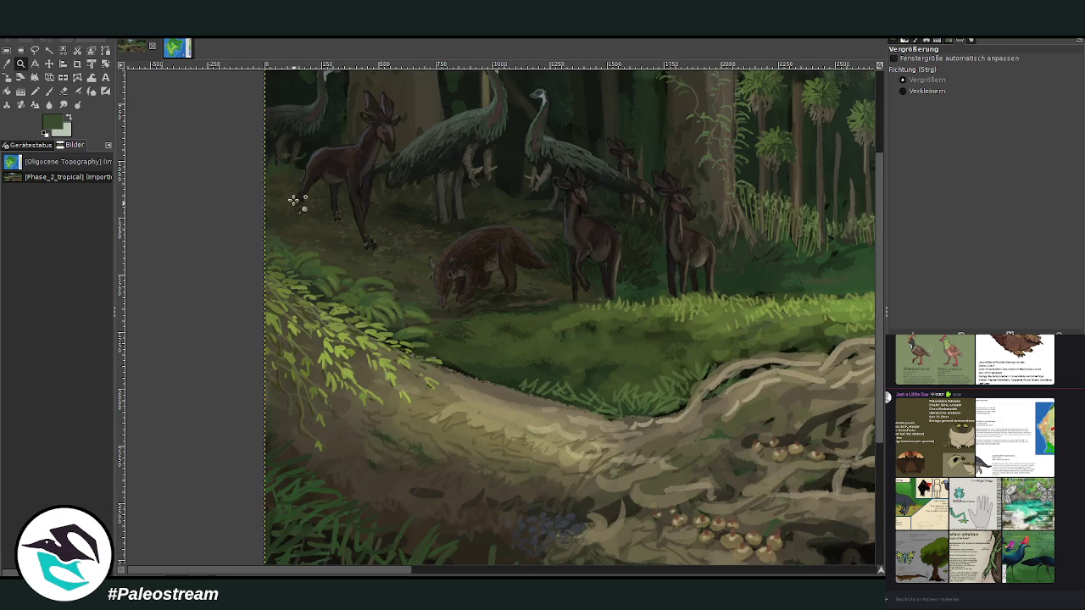
left_click(222, 244)
left_click(414, 254)
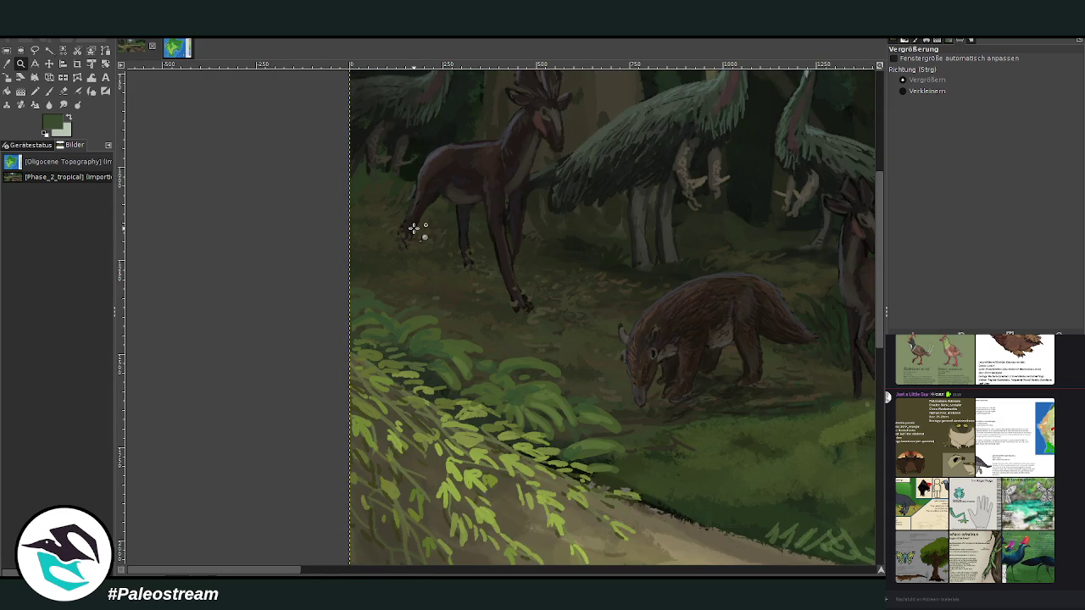
left_click(8, 64)
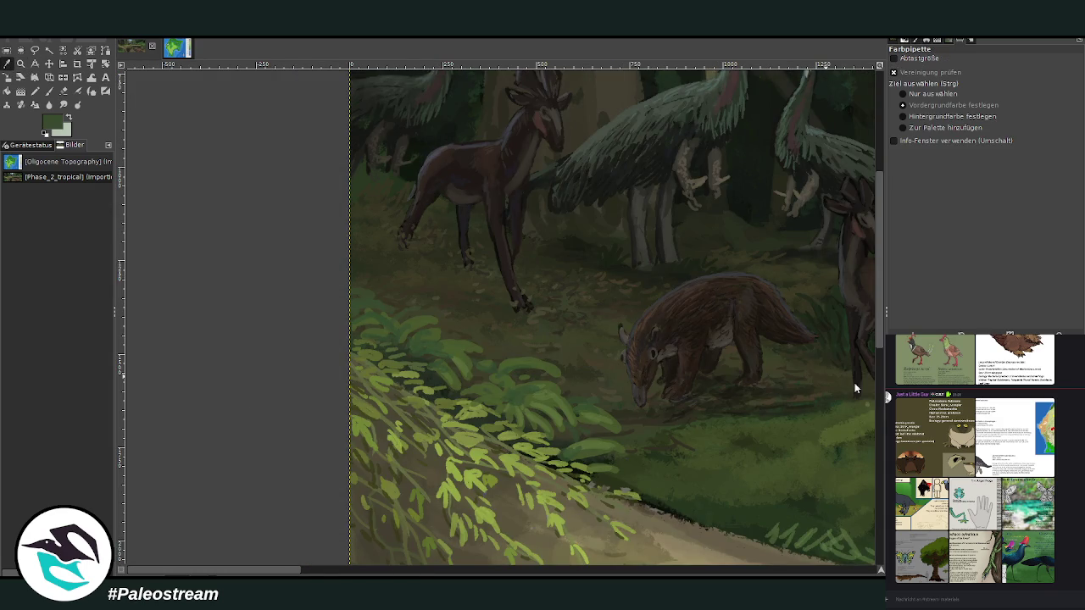
left_click(874, 451)
key("p")
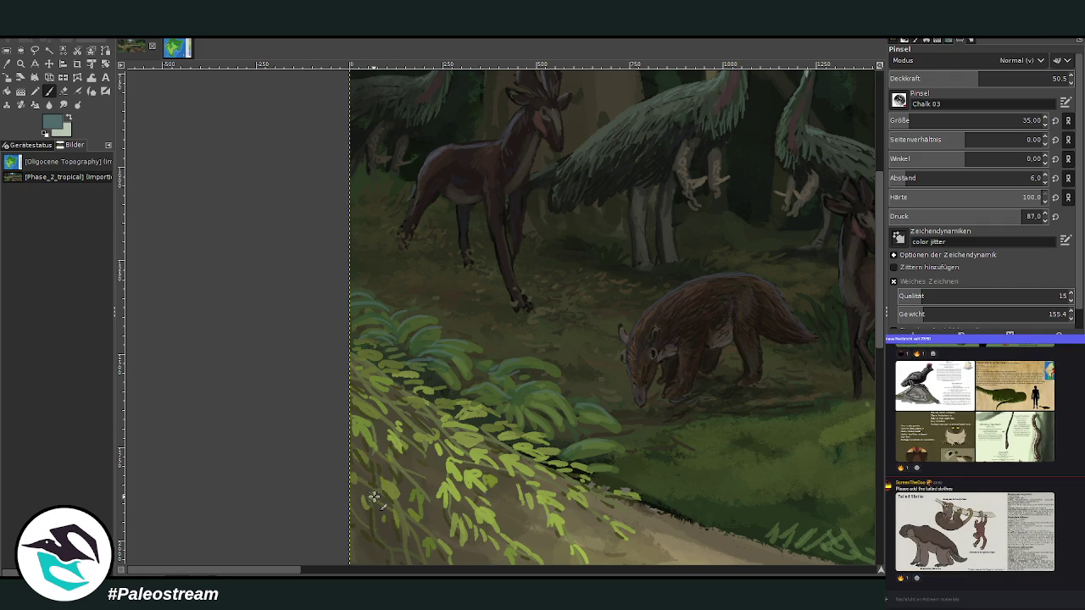
- Zoom in on the fallen log and grazing animals and sample a dark forest-floor green
scroll(374, 497, "down", 3, "ctrl")
left_click(21, 63)
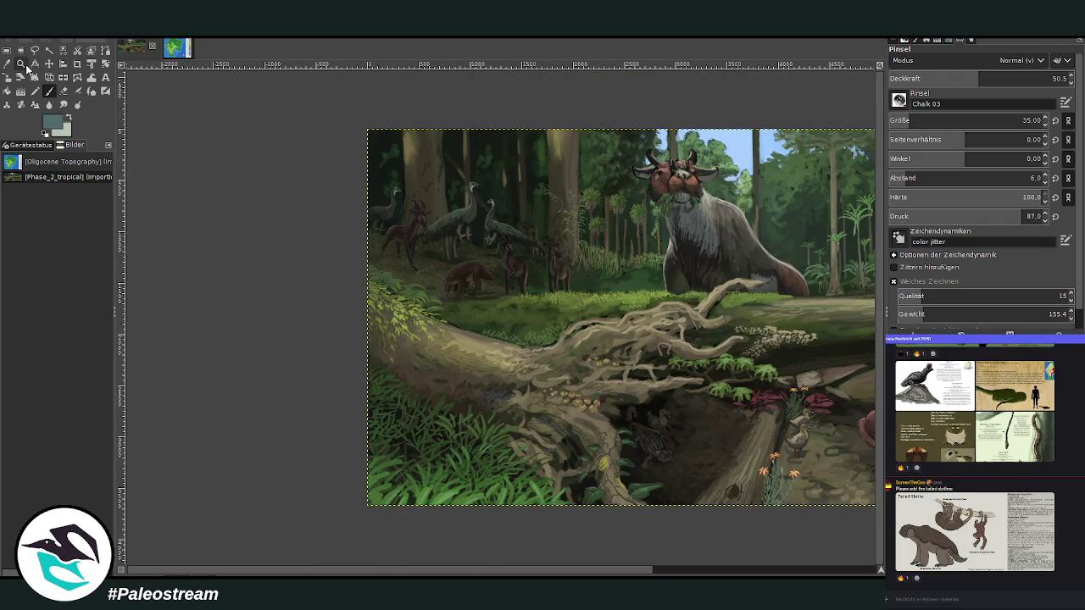
left_click_drag(366, 166, 548, 398)
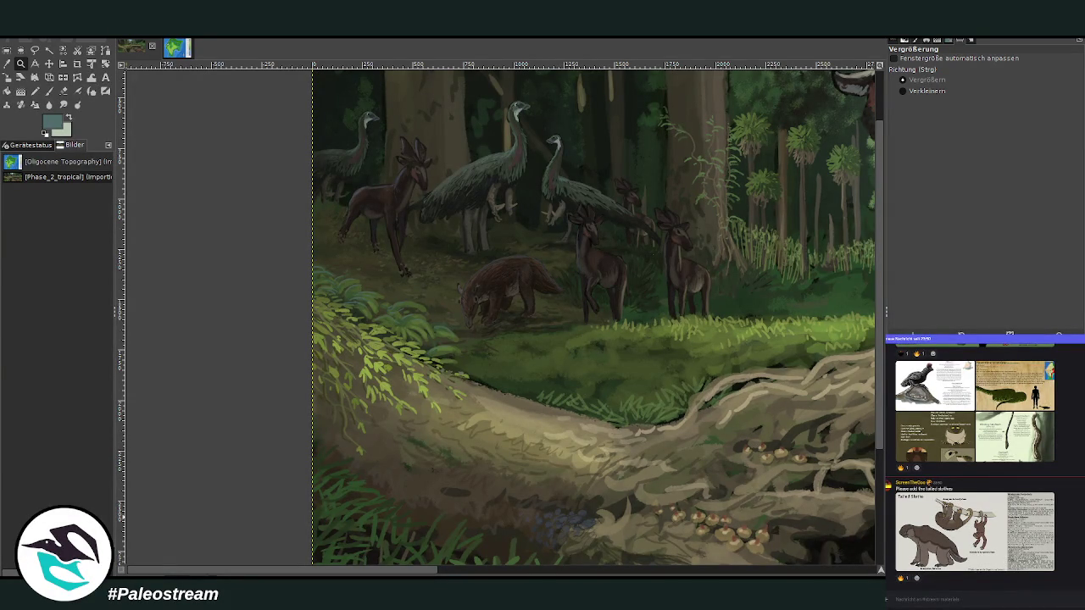
key("o")
left_click(573, 384)
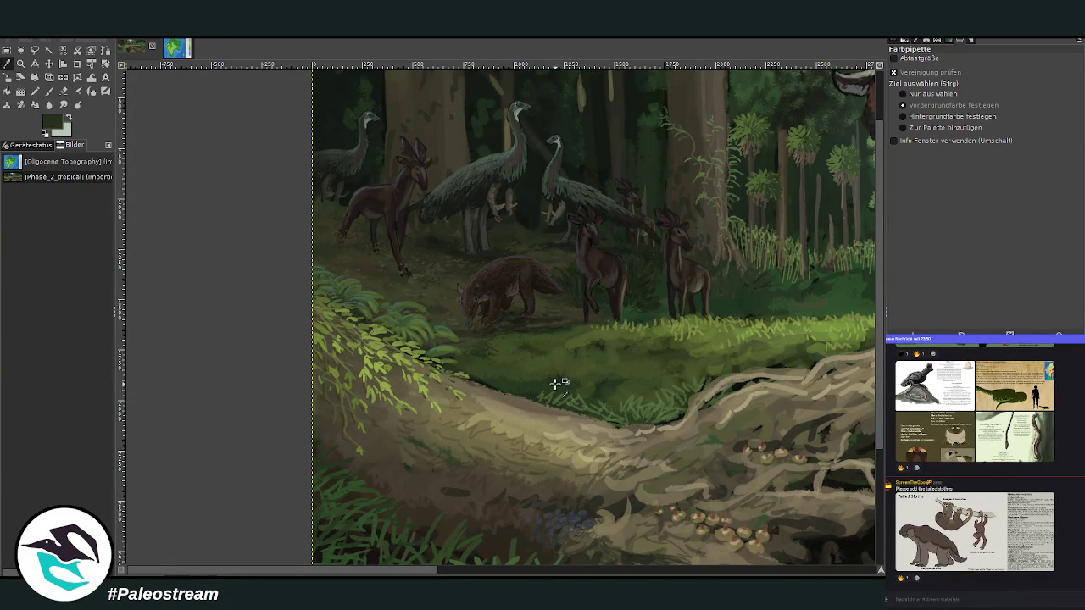
- Set the brush to Texture Hose 01 at size 140 and 63.1 opacity
left_click(49, 92)
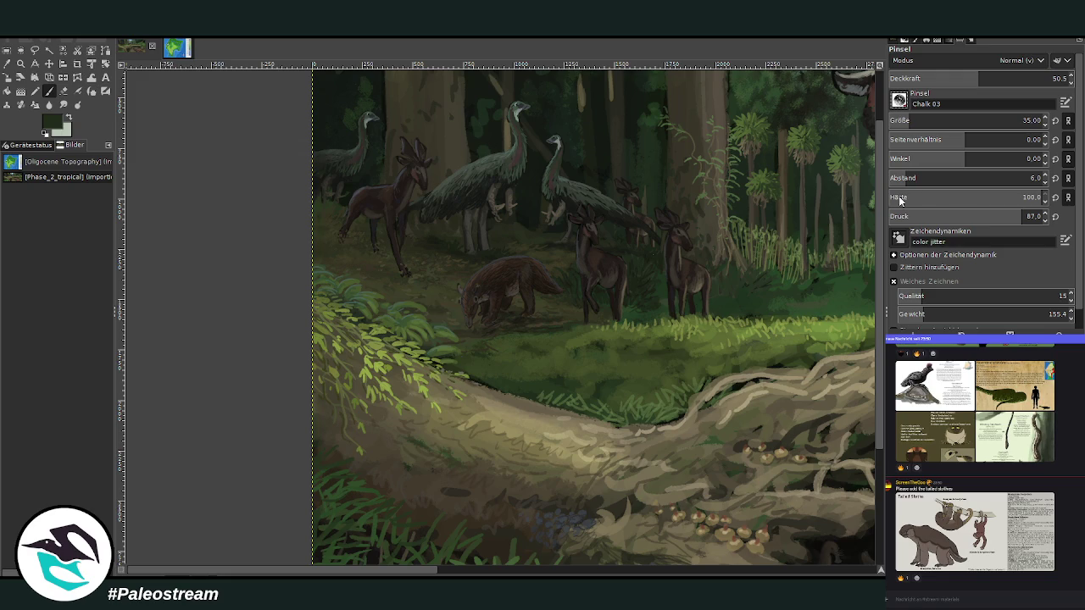
left_click(899, 100)
left_click(930, 120)
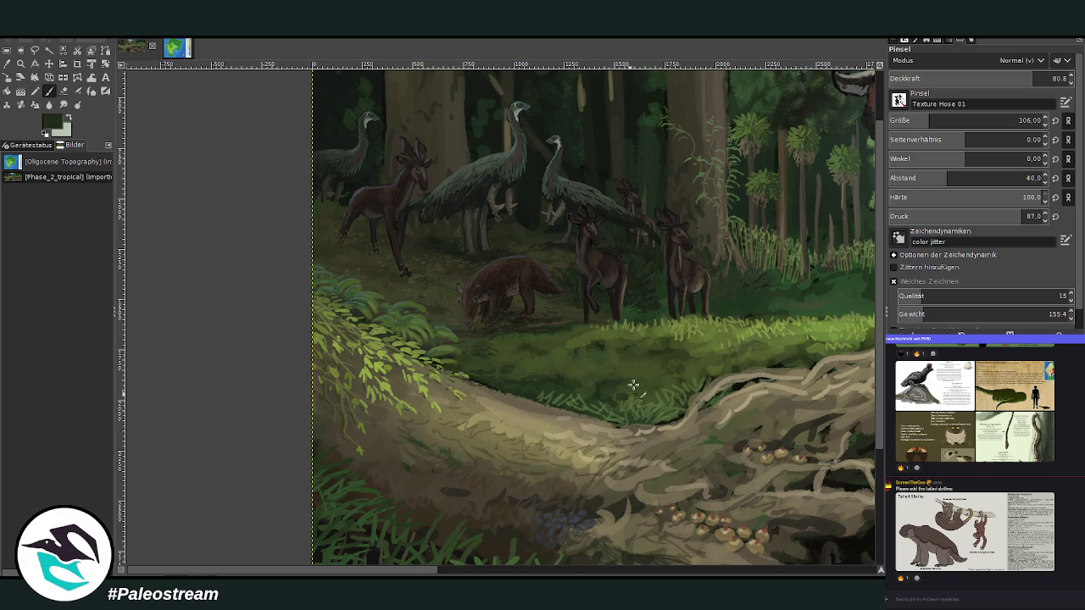
left_click(939, 121)
left_click(1001, 78)
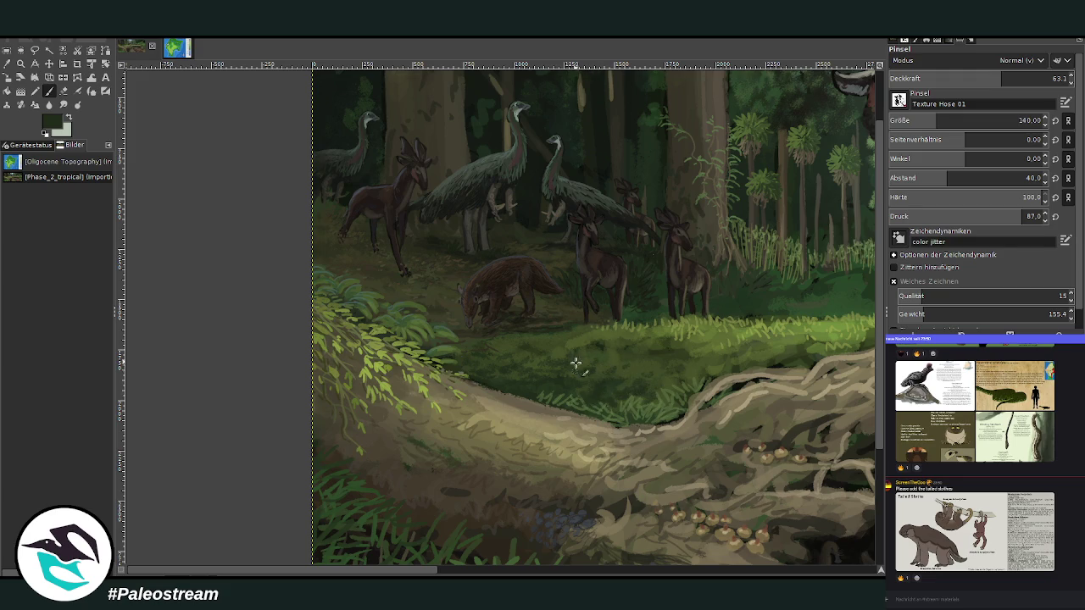
scroll(415, 333, "down", 1)
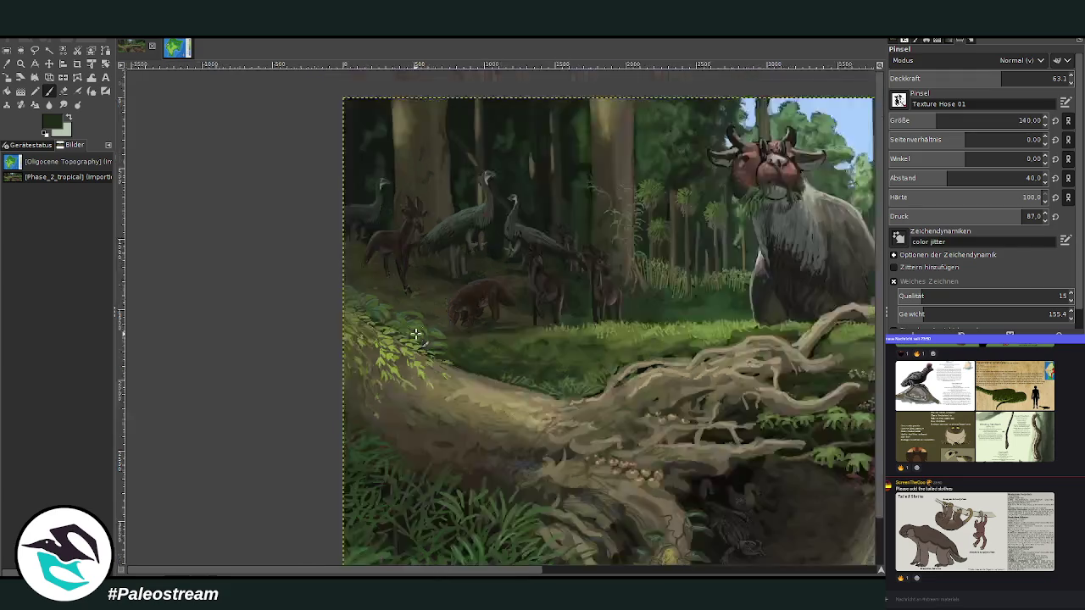
scroll(415, 333, "down", 2)
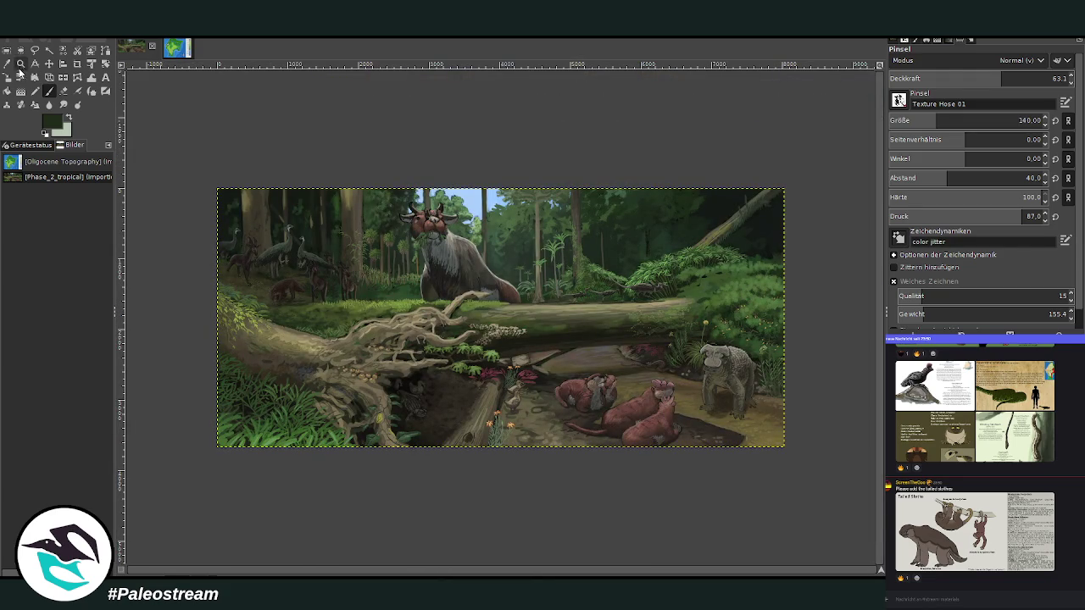
left_click(20, 62)
left_click_drag(219, 167, 609, 457)
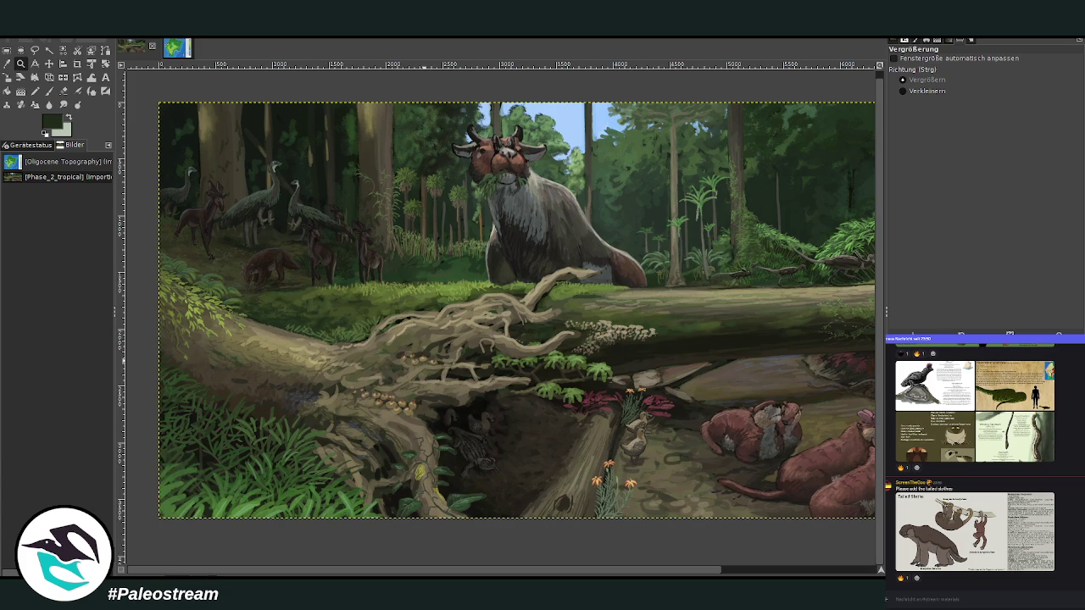
scroll(1078, 509, "up", 5)
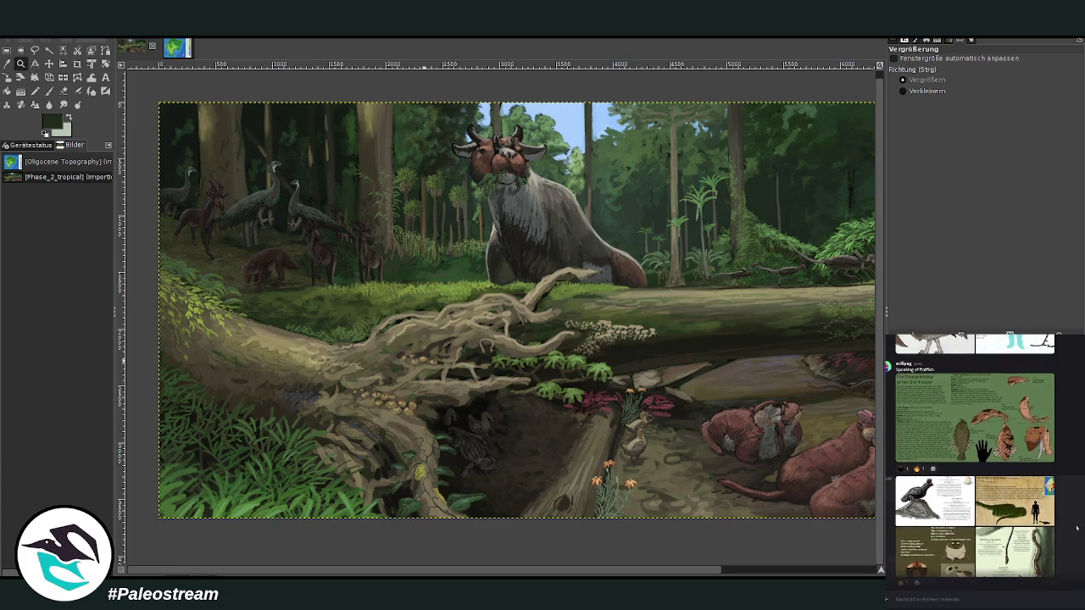
scroll(1078, 508, "up", 2)
scroll(1078, 509, "up", 2)
scroll(1078, 506, "up", 2)
scroll(1079, 503, "up", 1)
scroll(1079, 503, "up", 2)
scroll(1079, 503, "up", 2)
scroll(1079, 504, "up", 2)
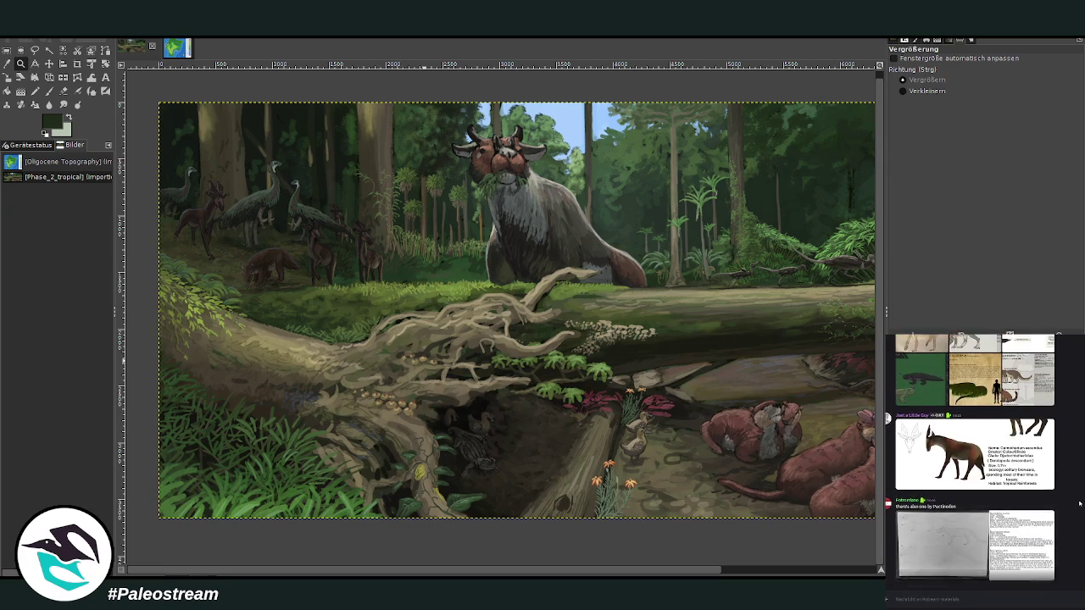
scroll(1079, 503, "up", 3)
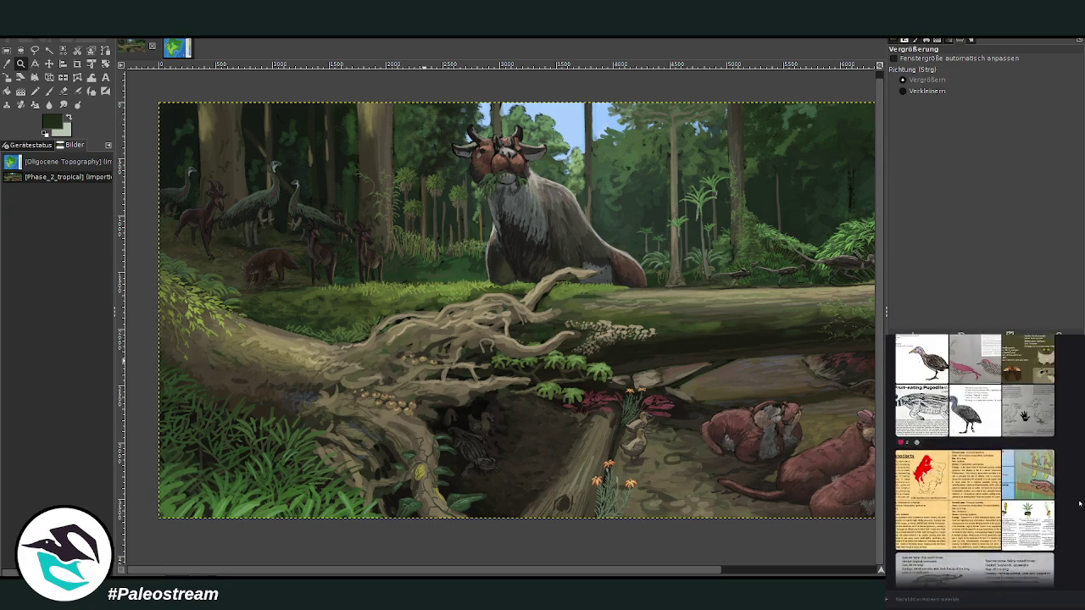
scroll(1079, 504, "up", 2)
scroll(1079, 503, "up", 2)
scroll(1079, 503, "up", 2)
scroll(1079, 503, "up", 2)
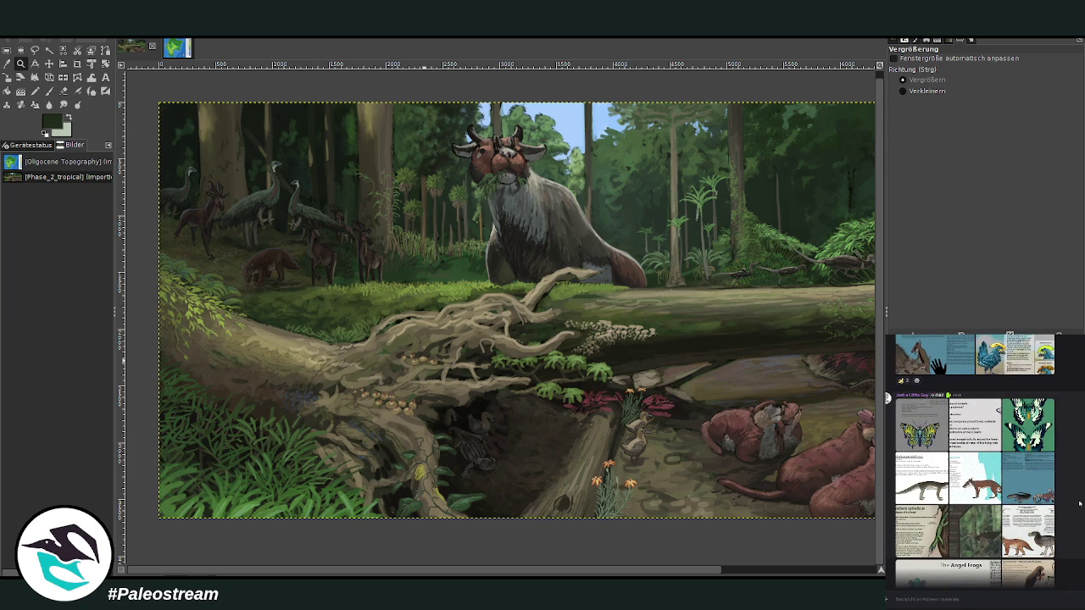
scroll(1079, 504, "up", 1)
scroll(1079, 503, "up", 2)
scroll(1079, 504, "up", 2)
scroll(1078, 504, "up", 2)
scroll(1079, 503, "up", 5)
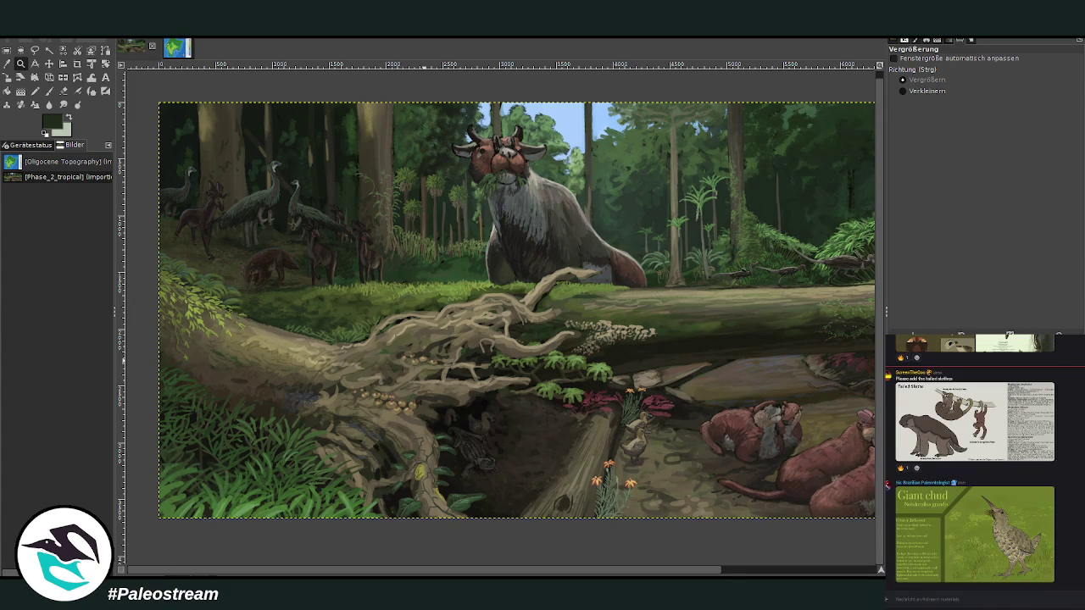
- Preview the Giant chud reference image, paste it onto the canvas, and move it to the lower middle
left_click(963, 567)
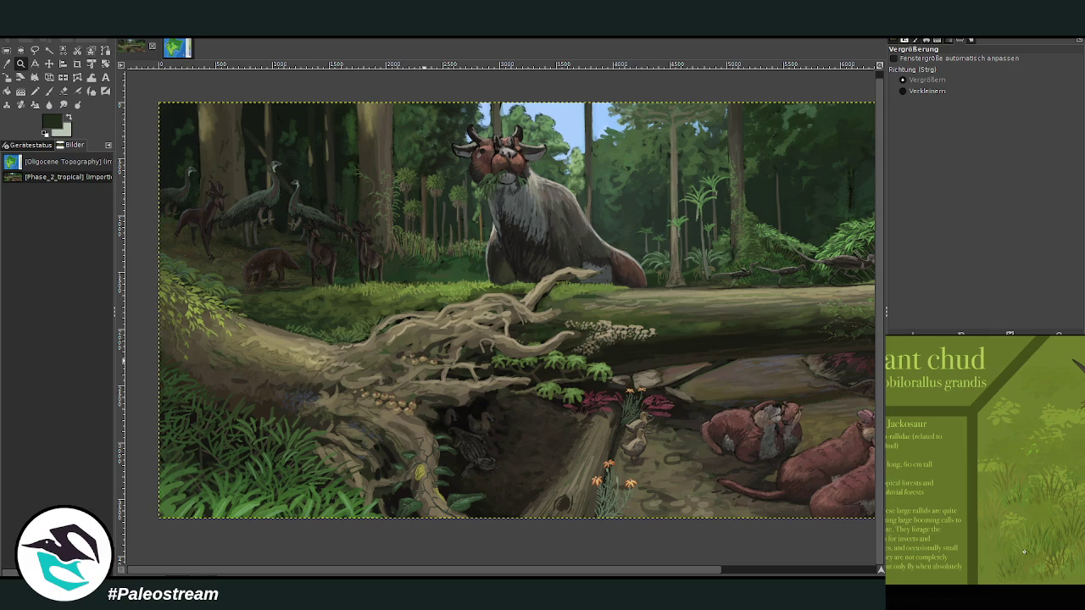
key("Escape")
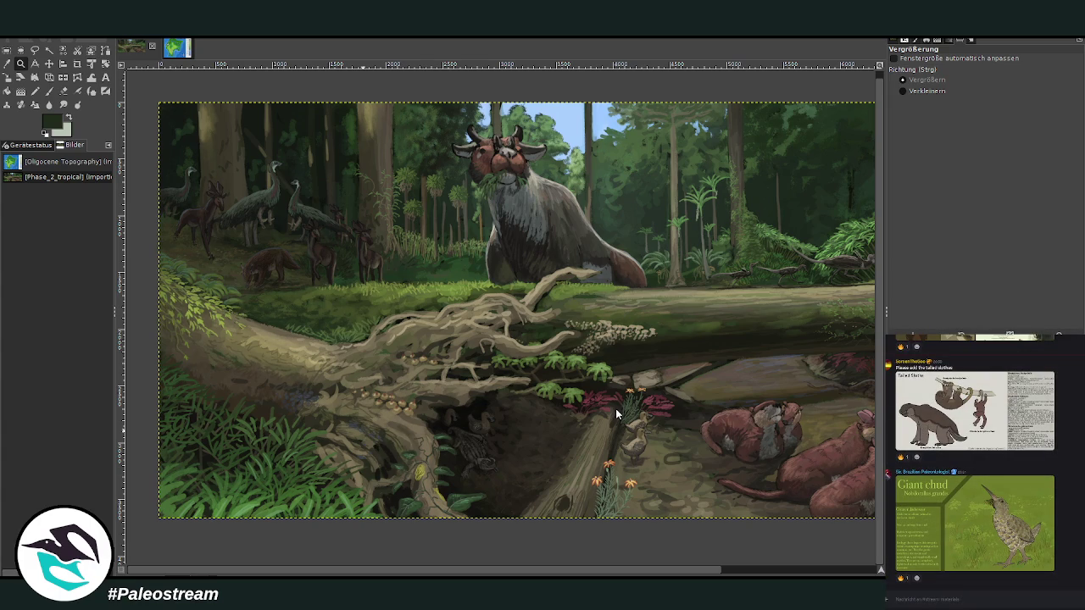
key("ctrl+v")
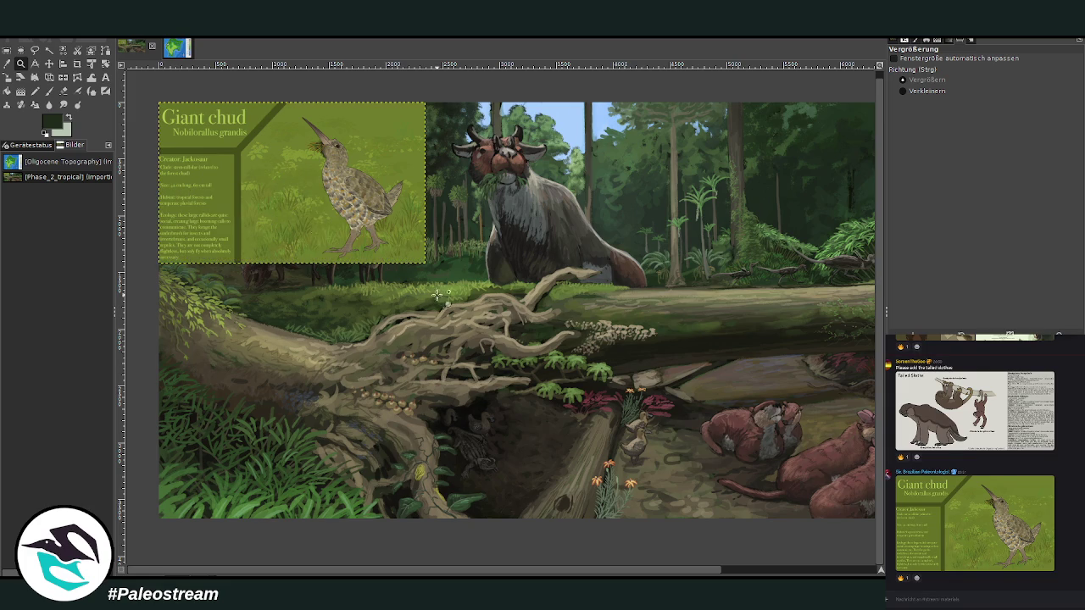
key("m")
left_click_drag(293, 170, 380, 362)
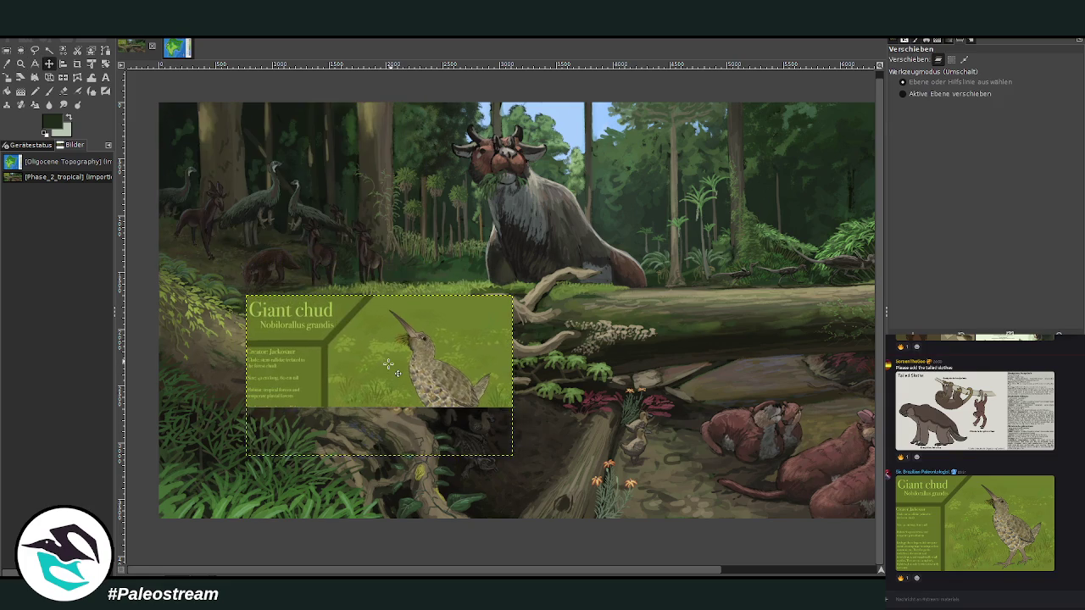
- Scale the pasted Giant chud card down to fit the scene and zoom in on it
left_click(8, 77)
left_click(365, 362)
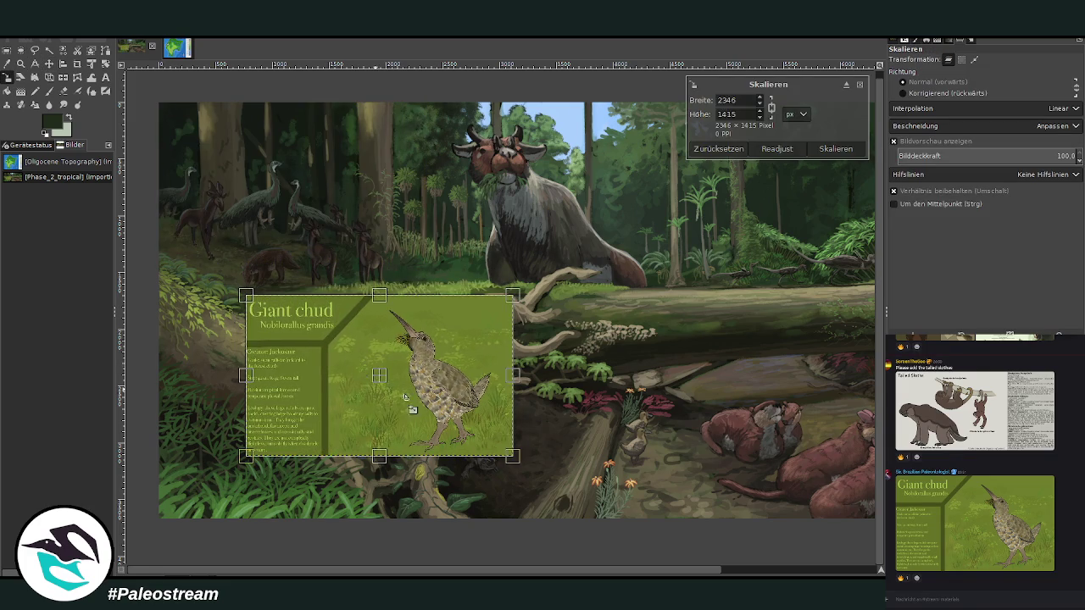
left_click_drag(512, 455, 426, 404)
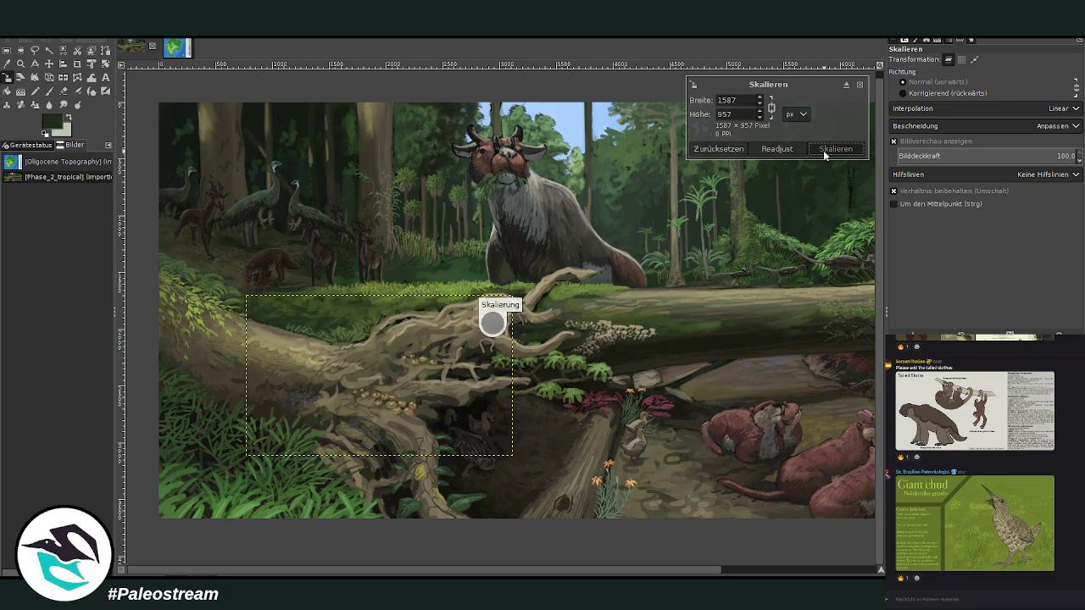
left_click(834, 148)
left_click(20, 64)
left_click_drag(207, 260, 426, 407)
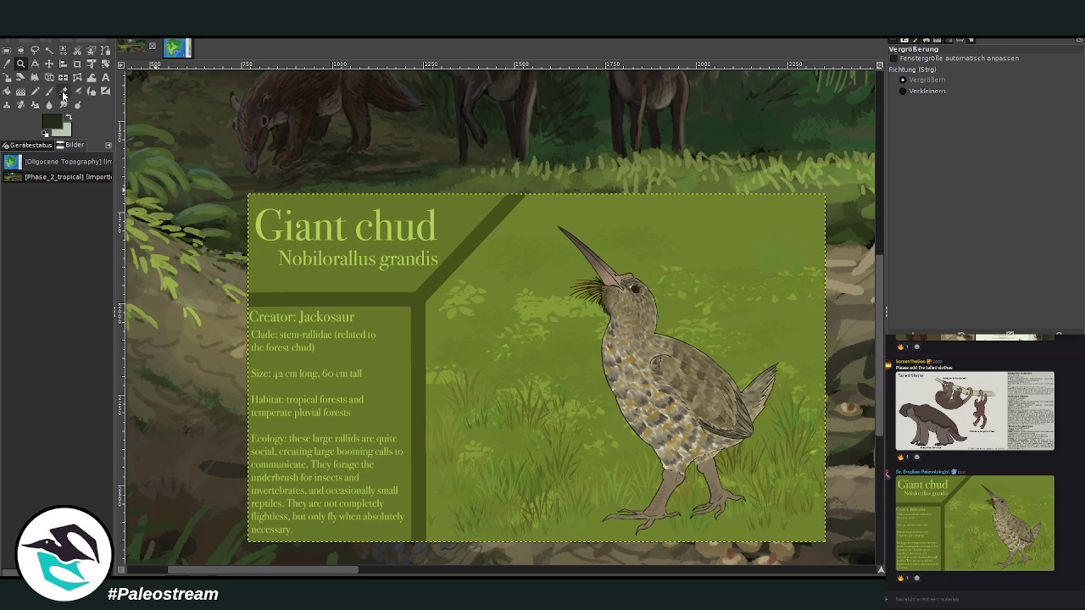
left_click(77, 63)
- Crop the Giant chud card to just its bird picture and scale it down
left_click_drag(504, 215, 814, 554)
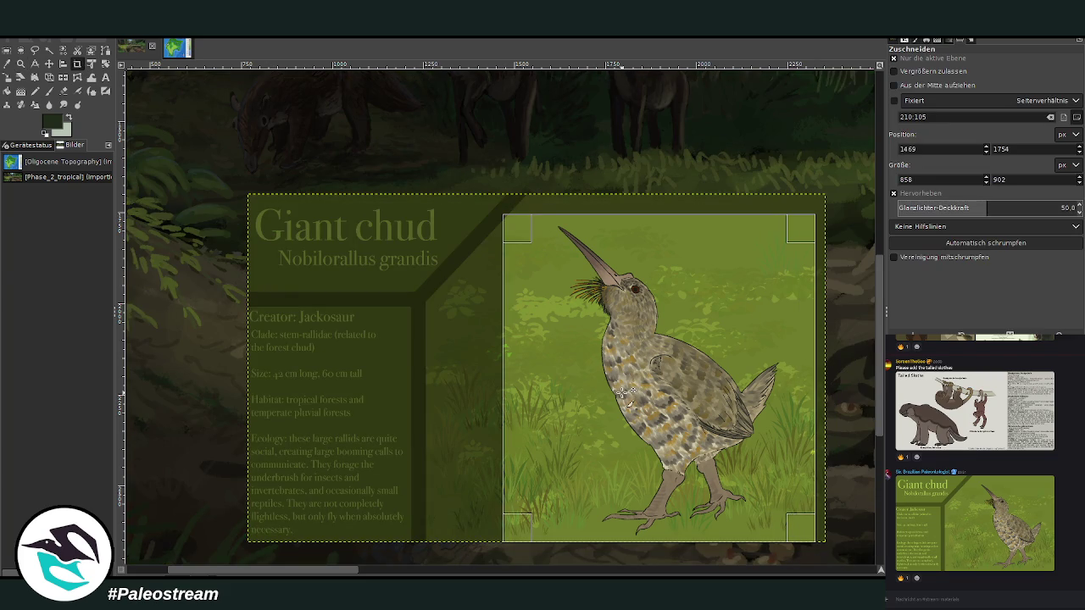
left_click(623, 391)
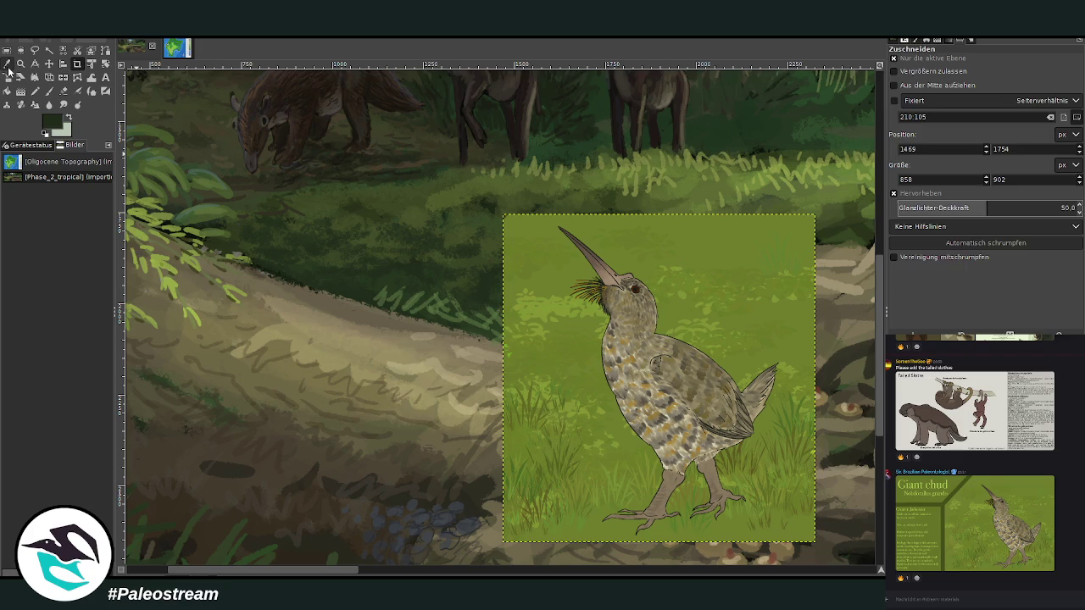
left_click(7, 77)
key("shift+s")
left_click(633, 364)
mouse_move(650, 439)
left_mouse_down()
mouse_move(633, 350)
mouse_move(572, 257)
left_mouse_up()
scroll(571, 257, "up", 3)
left_click_drag(623, 425, 575, 375)
left_click(835, 149)
- Move the bird picture beside the grazing animals, reactivate the painting layer, and zoom in
scroll(542, 305, "up", 3)
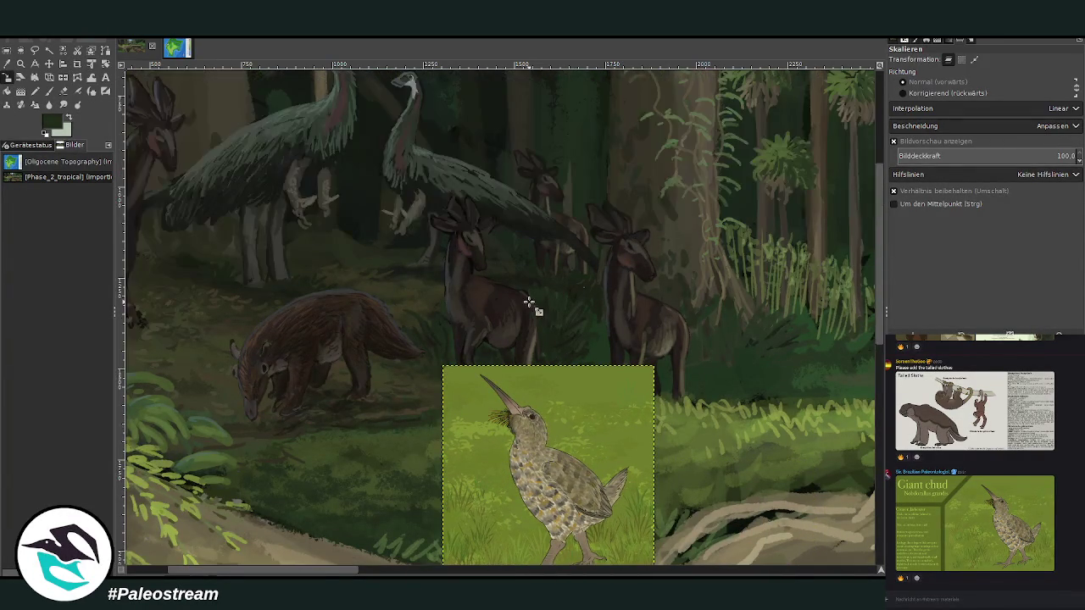
left_click_drag(349, 574, 310, 573)
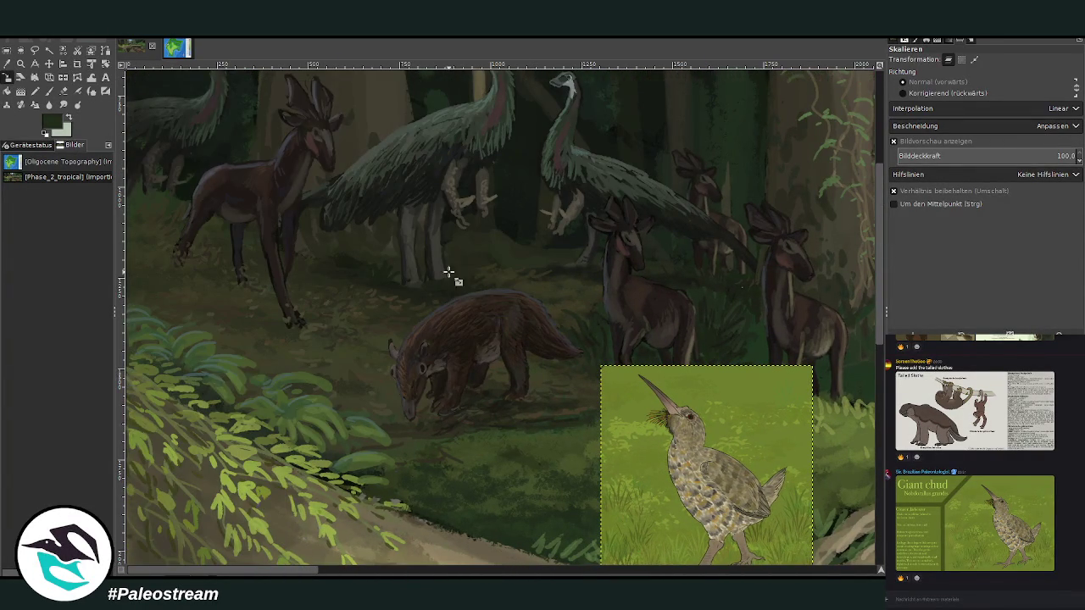
left_click(49, 63)
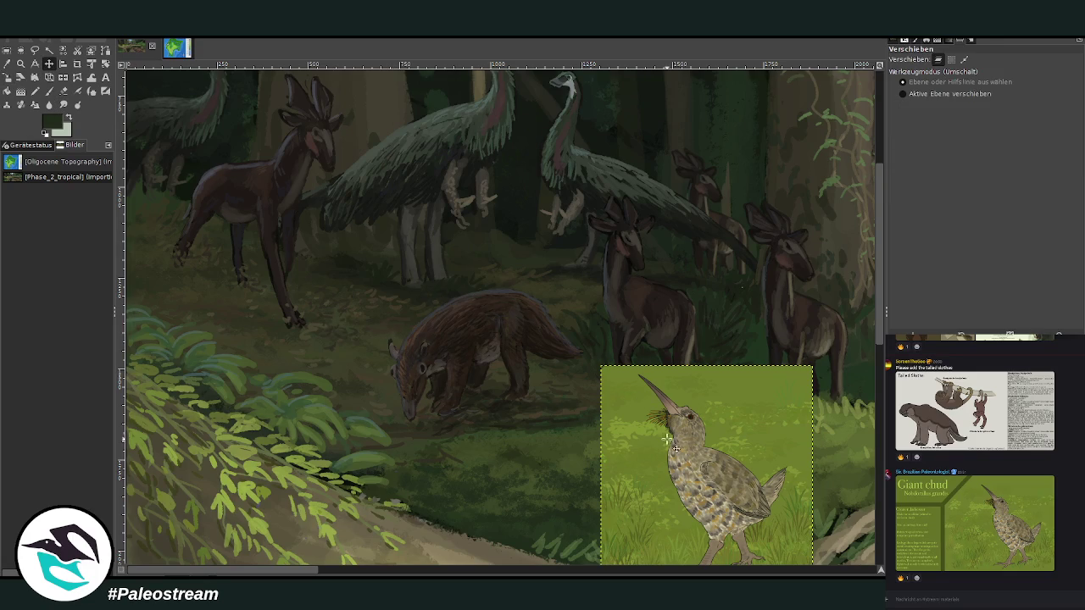
left_click_drag(652, 542, 574, 331)
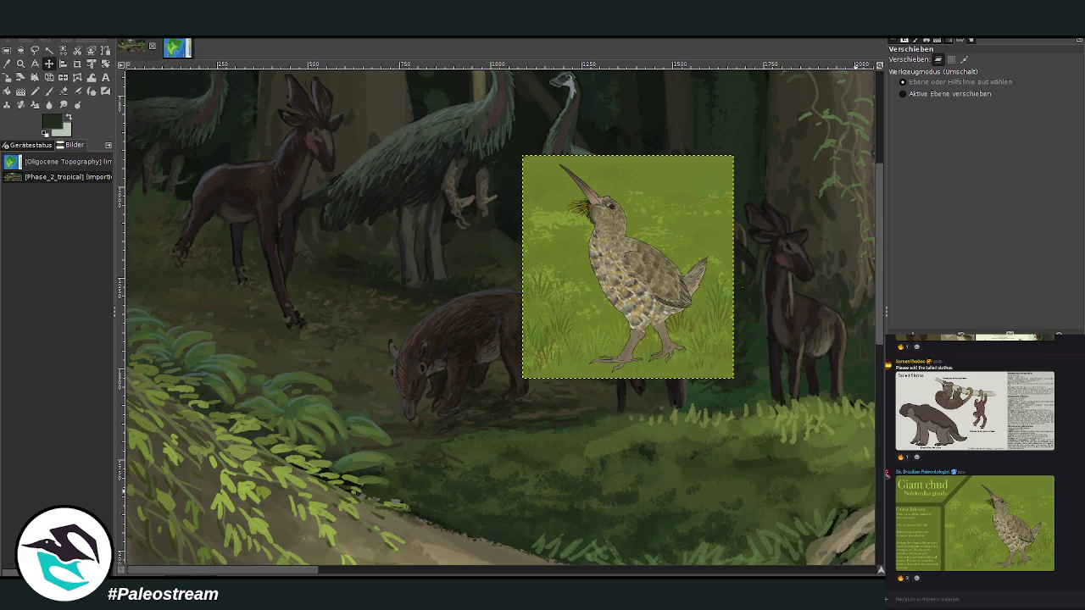
key("Page_Down")
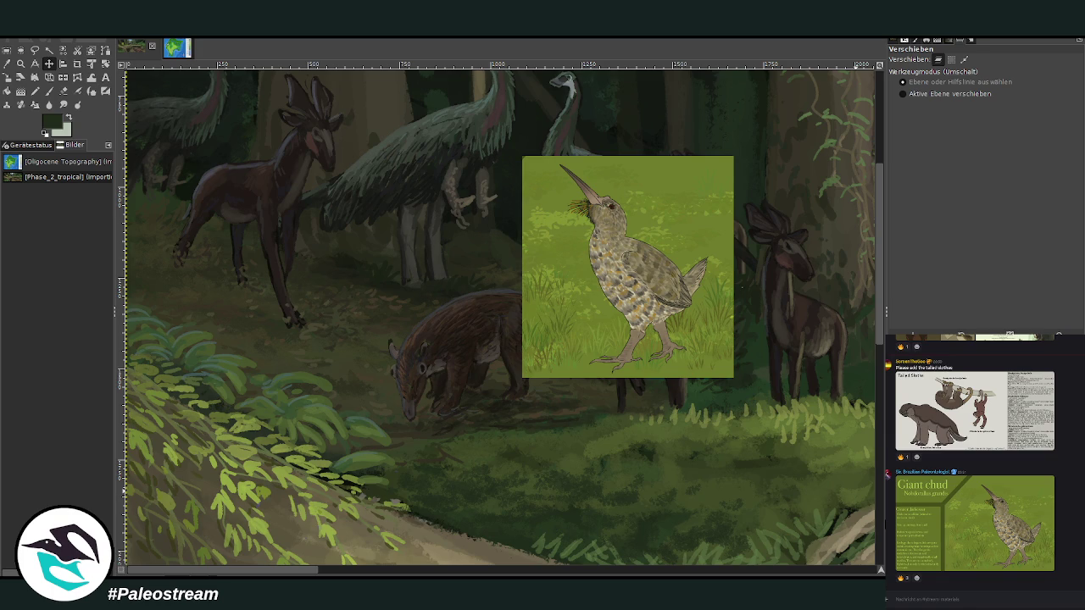
key("z")
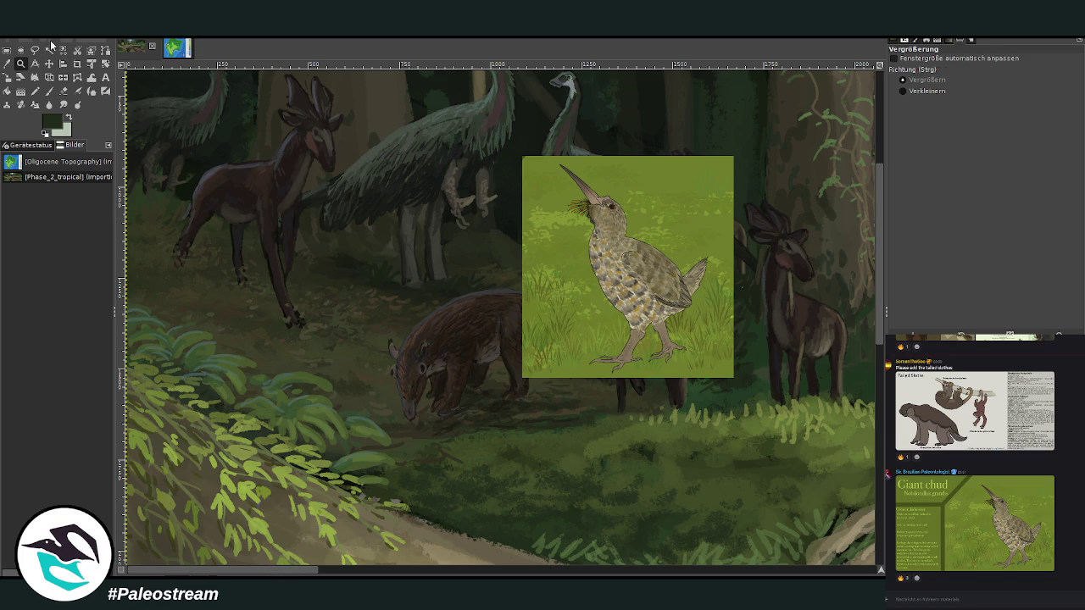
left_click_drag(213, 132, 717, 497)
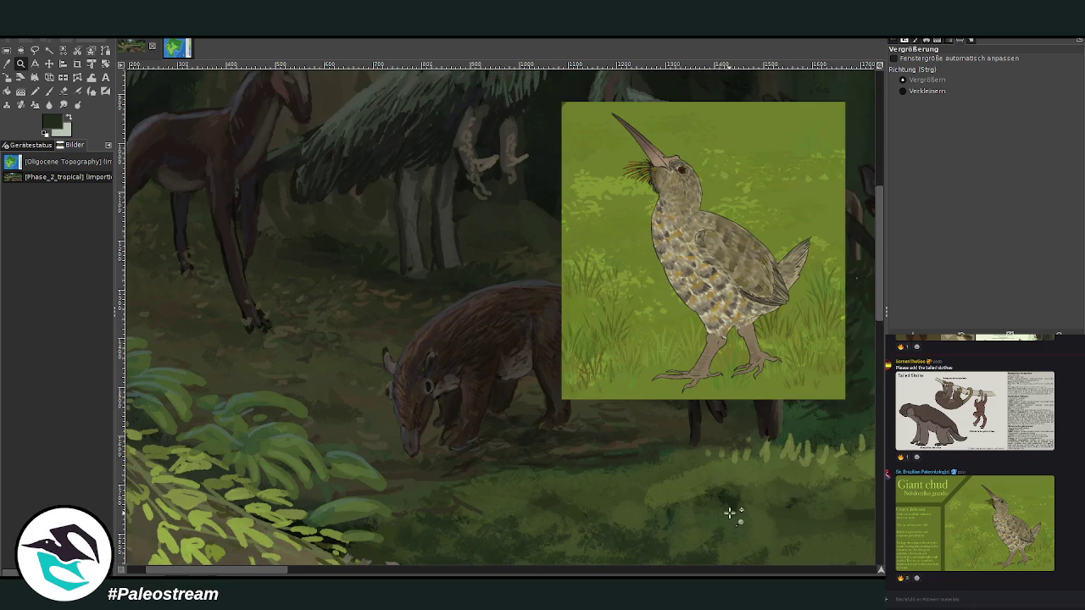
- Set up Chalk 03 at size 38 and 87.1 opacity, repositioning the bird reference up and left
key("p")
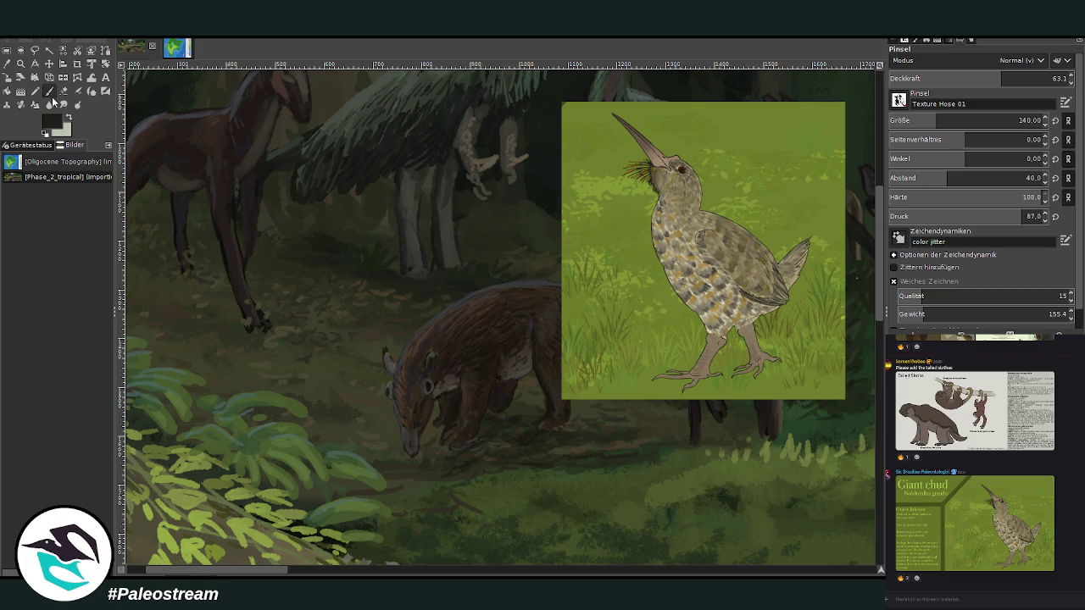
left_click_drag(214, 575, 195, 575)
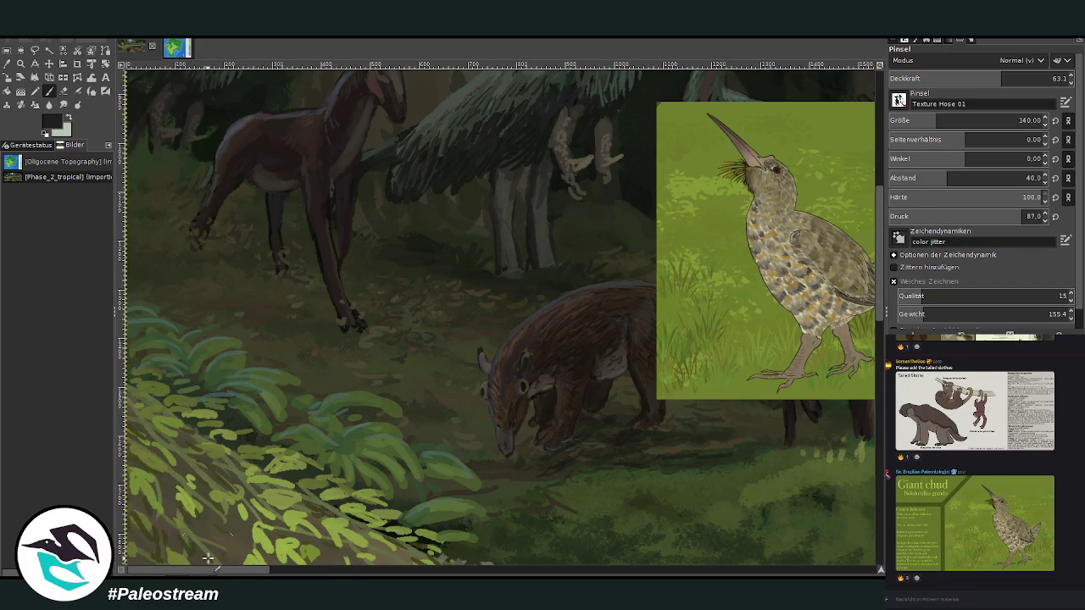
key("m")
left_click_drag(702, 363, 644, 492)
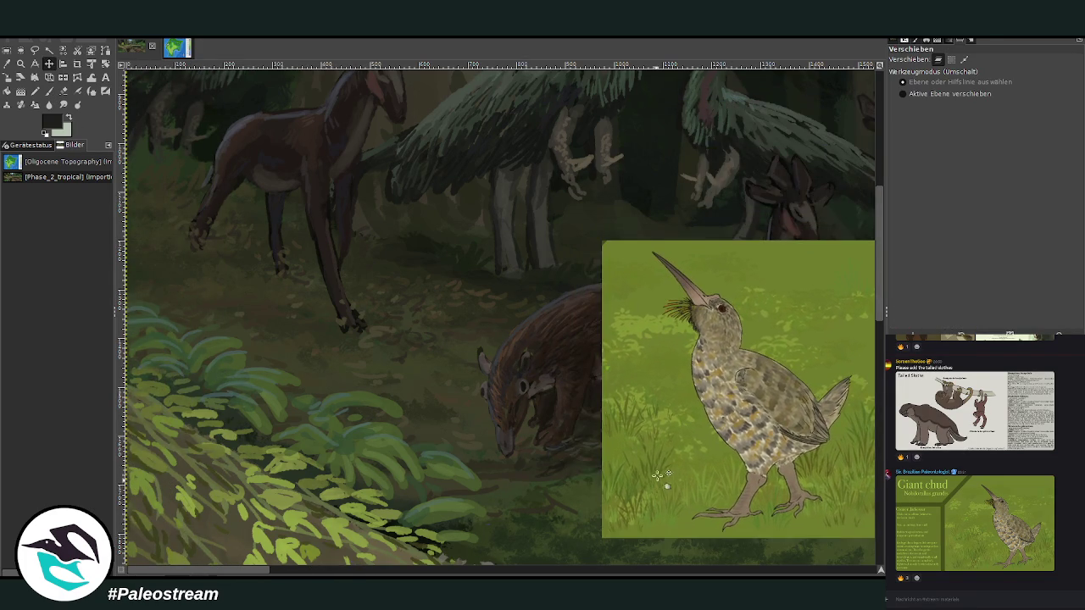
left_click(50, 92)
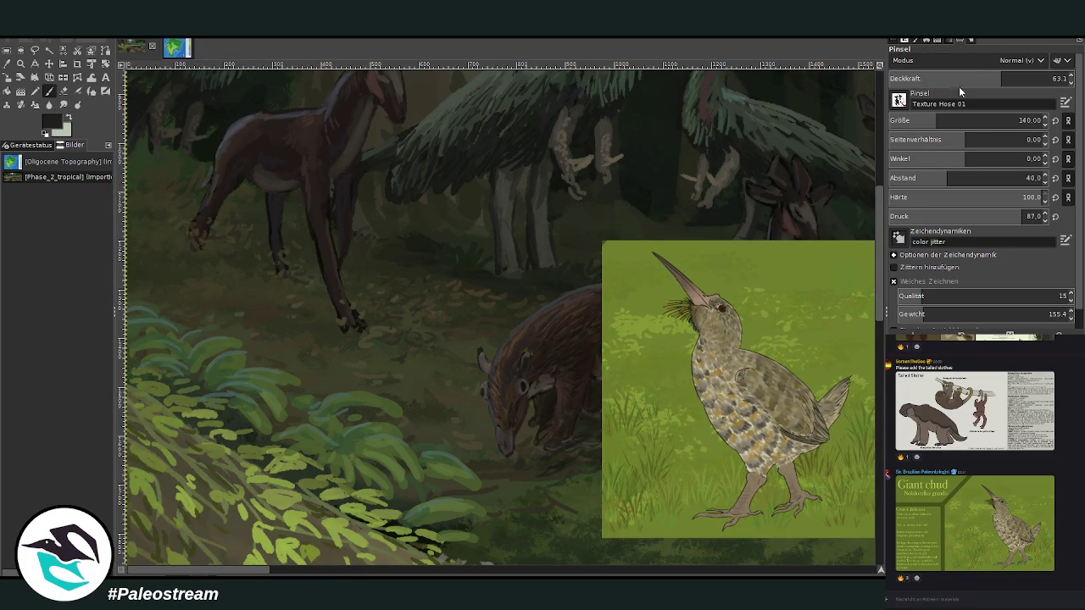
left_click(1024, 77)
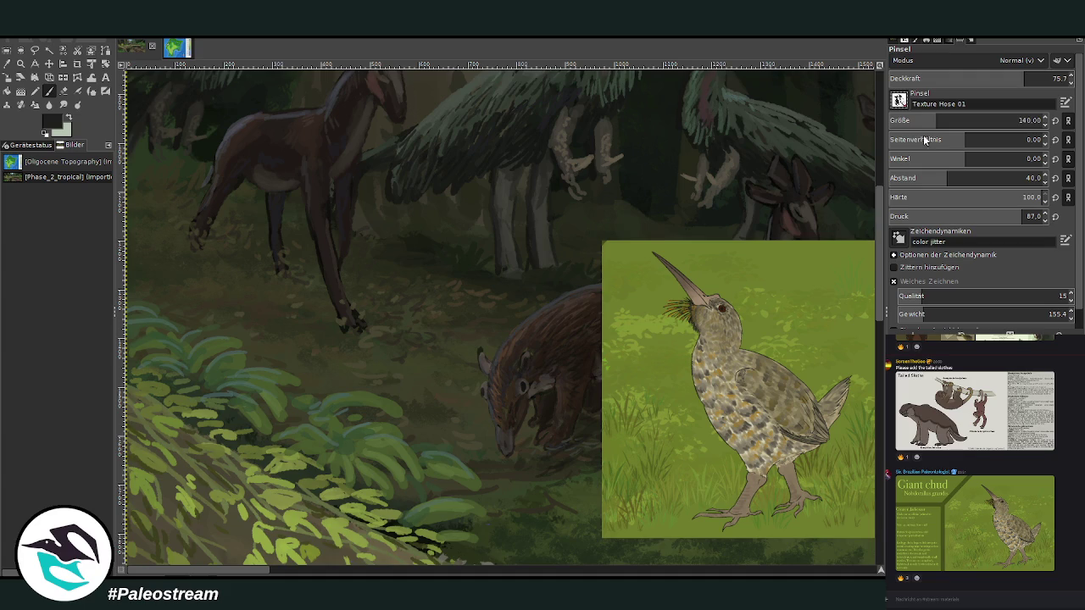
left_click(911, 119)
left_click_drag(911, 119, 895, 119)
left_click_drag(940, 79, 955, 80)
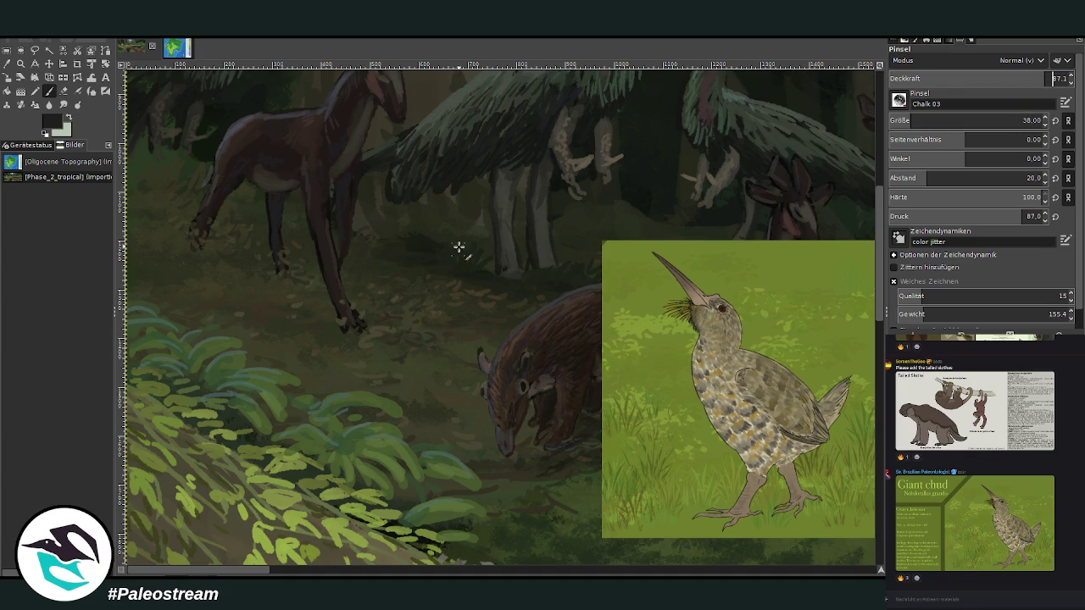
left_click(48, 63)
left_click_drag(653, 341, 637, 182)
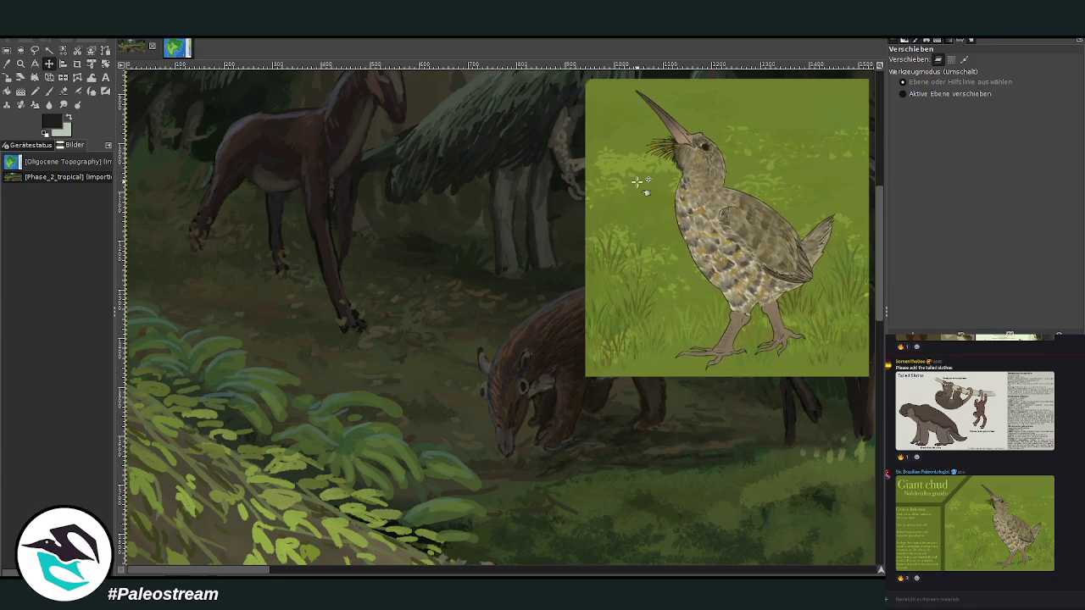
- Sketch dark outline strokes of a long-billed bird on the ground left of the tapir-like animal
key("p")
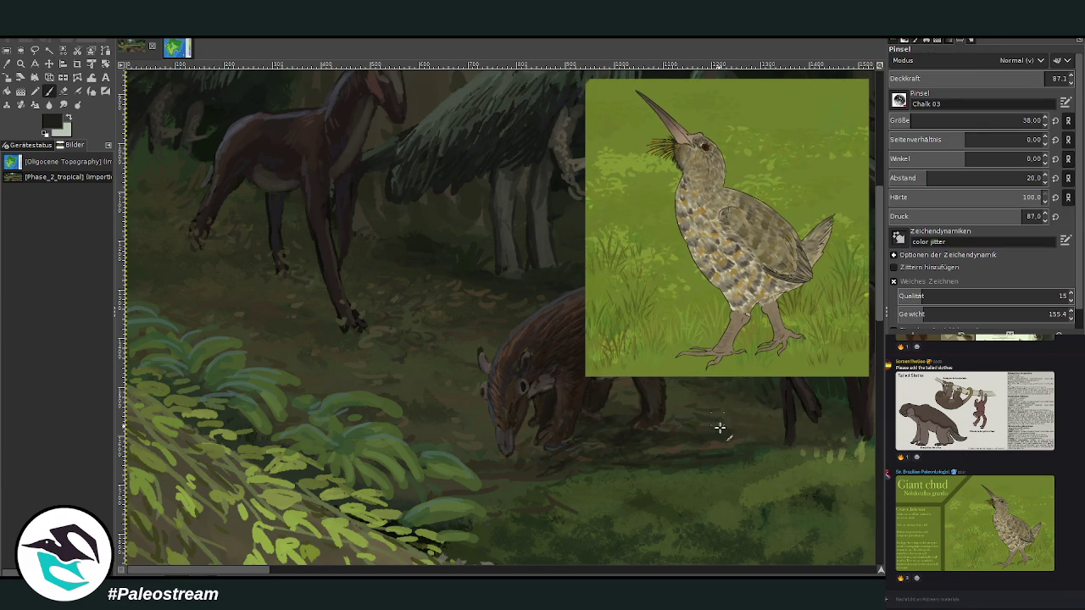
left_click_drag(712, 415, 739, 431)
left_click_drag(739, 411, 739, 394)
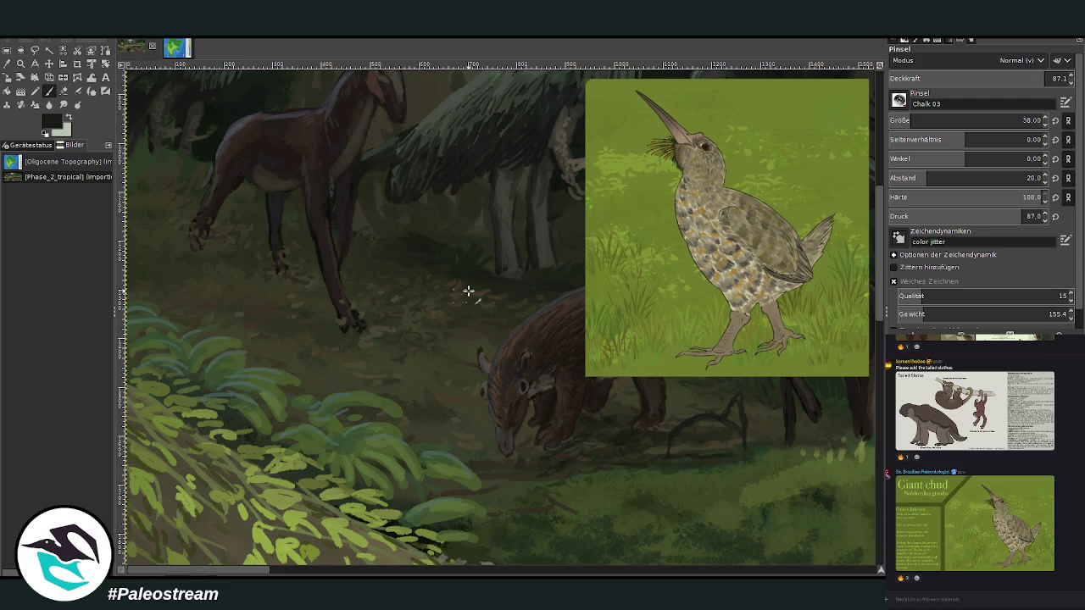
left_click_drag(400, 363, 365, 389)
mouse_move(419, 364)
left_mouse_down()
mouse_move(411, 420)
mouse_move(416, 335)
left_mouse_up()
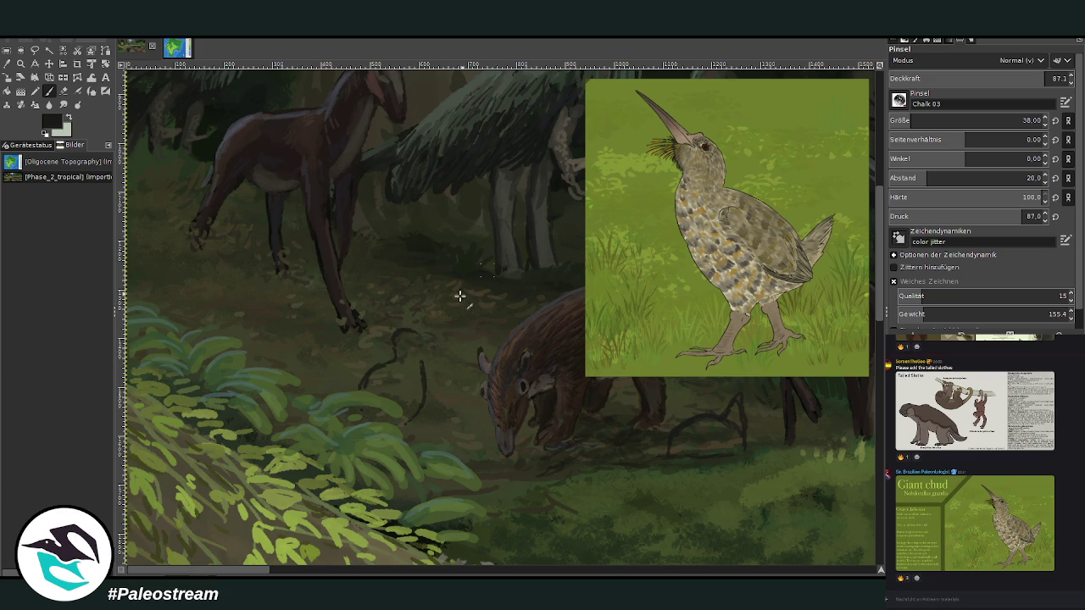
left_click_drag(421, 338, 423, 373)
left_click_drag(419, 317, 468, 302)
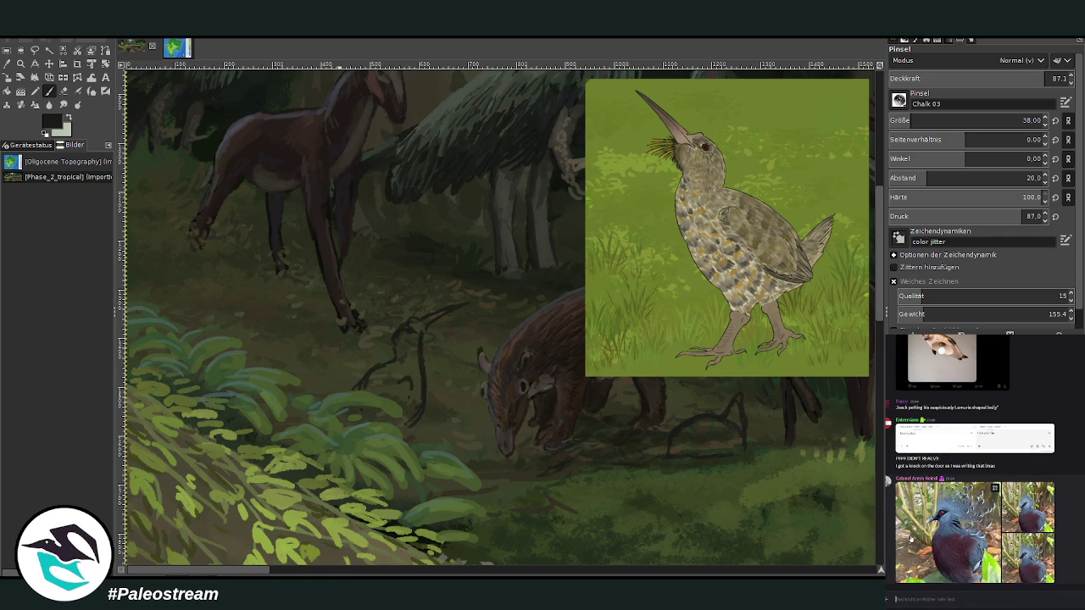
- Check the reference picture shared in the chat
left_click(913, 537)
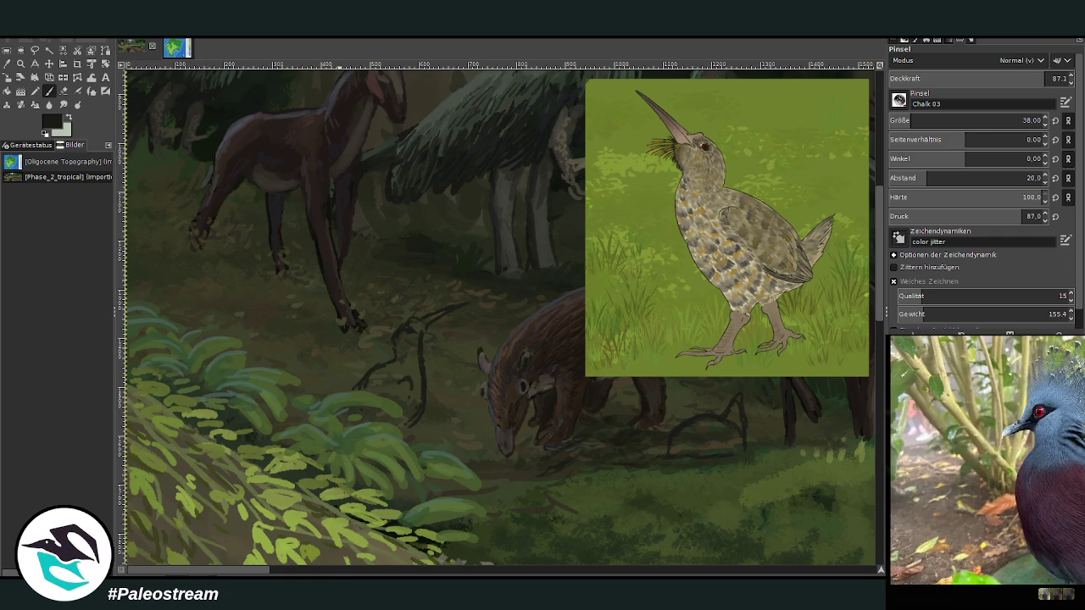
key("Escape")
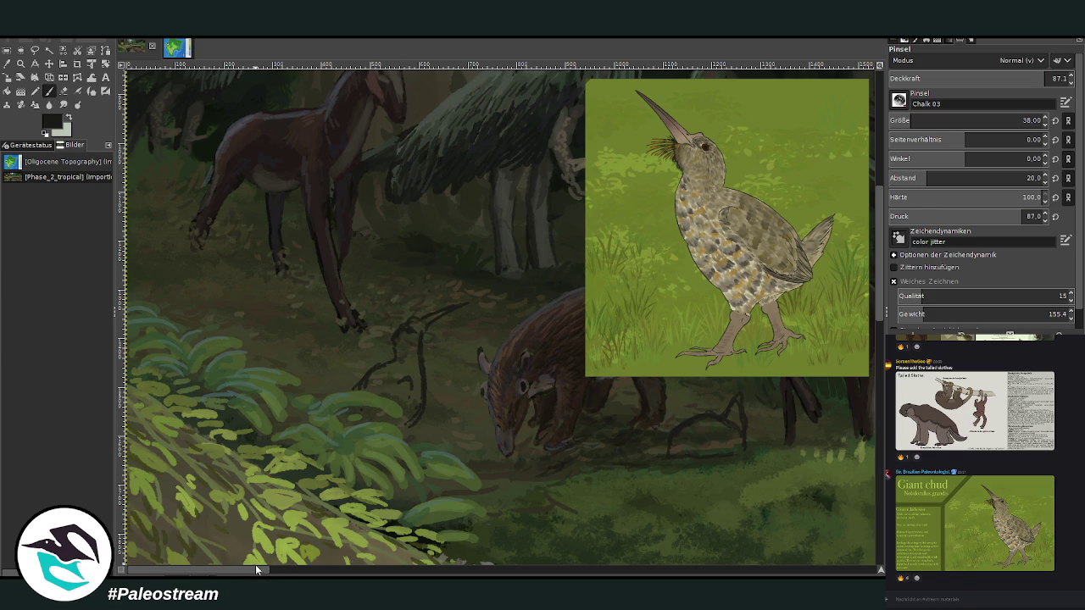
left_click_drag(256, 561, 296, 543)
left_click(49, 64)
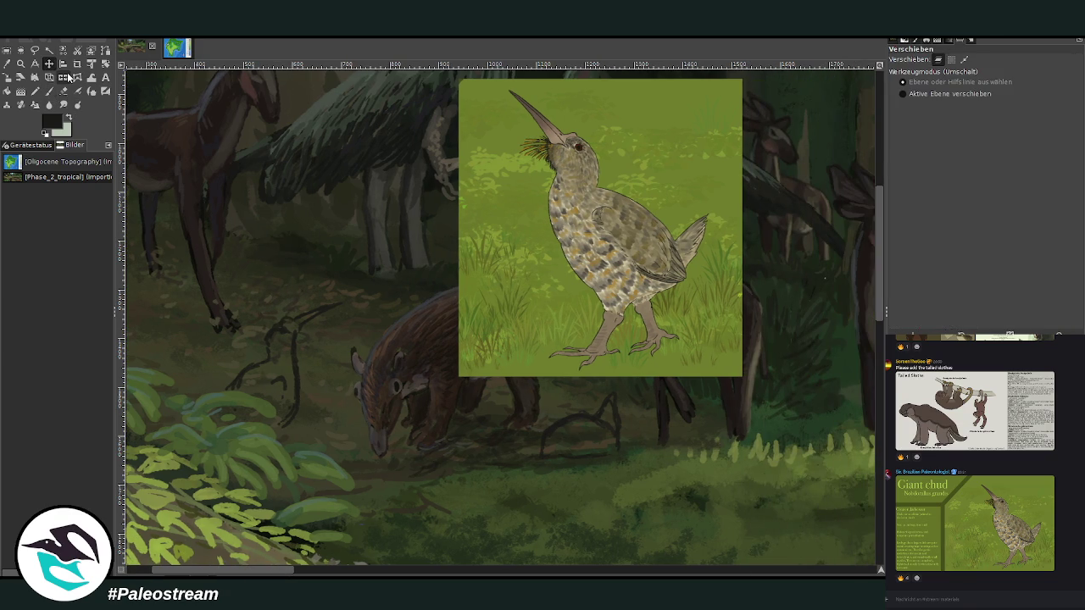
- Shift the bird reference down-right and sketch a bird outline behind the tapir at size 27, 75.7 opacity
left_click_drag(518, 240, 642, 367)
key("p")
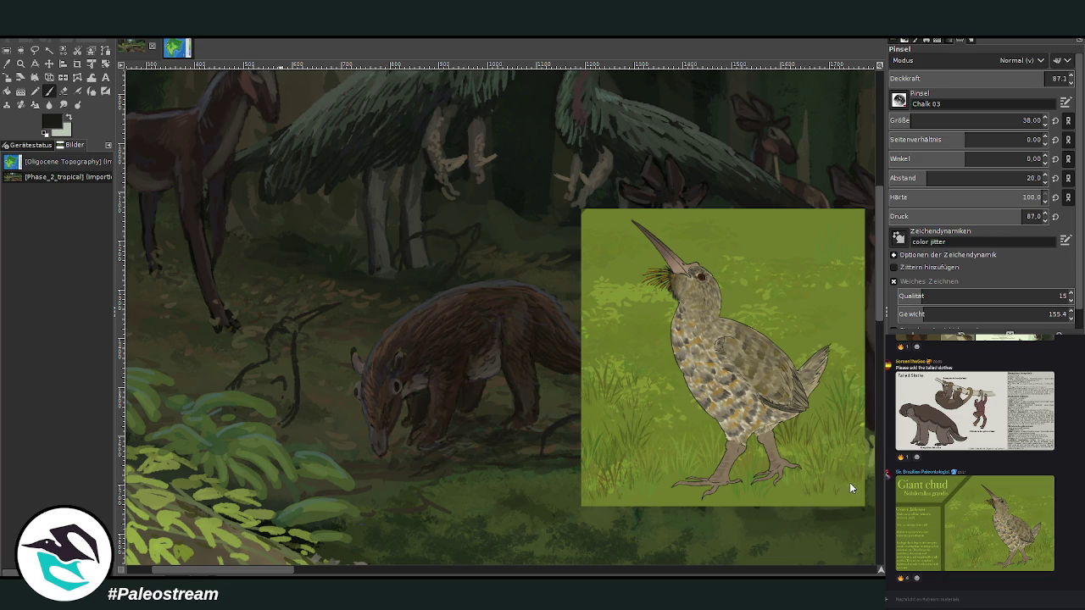
left_click_drag(393, 253, 477, 225)
left_click_drag(1038, 81, 1021, 81)
left_click_drag(975, 123, 949, 123)
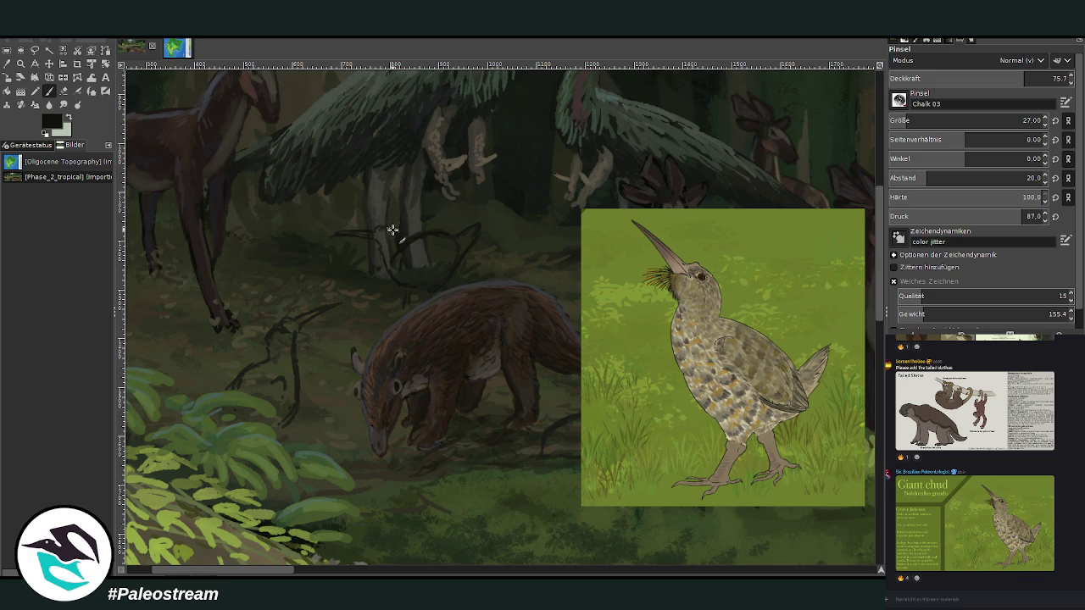
mouse_move(362, 227)
left_mouse_down()
mouse_move(327, 235)
mouse_move(352, 231)
left_mouse_up()
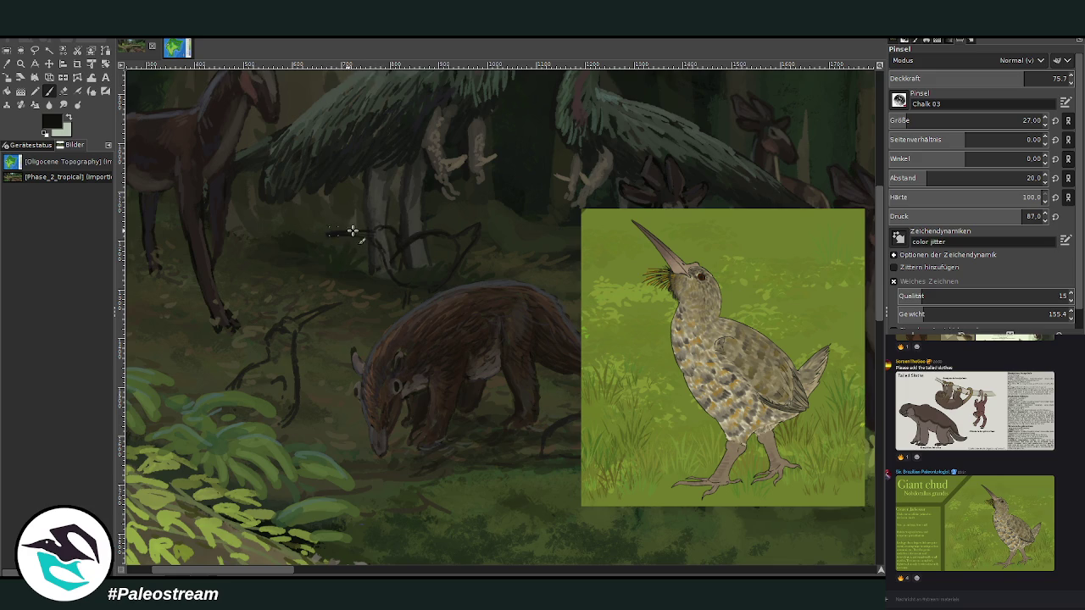
- Fill the bird dark with a size-46, 83.6-opacity brush, adding a tail and reworked head
left_click(63, 89)
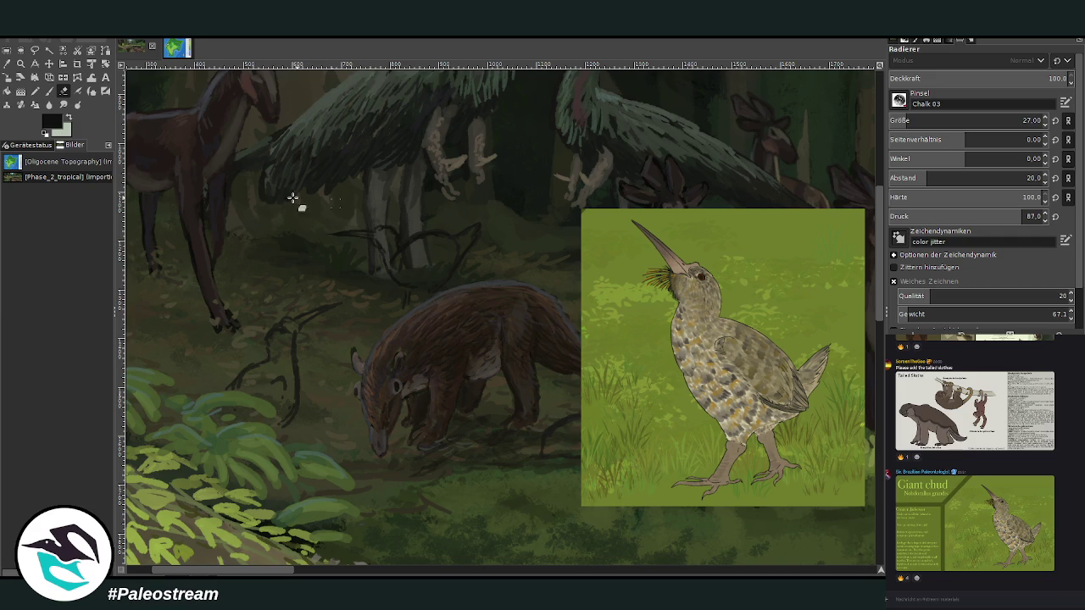
left_click(49, 92)
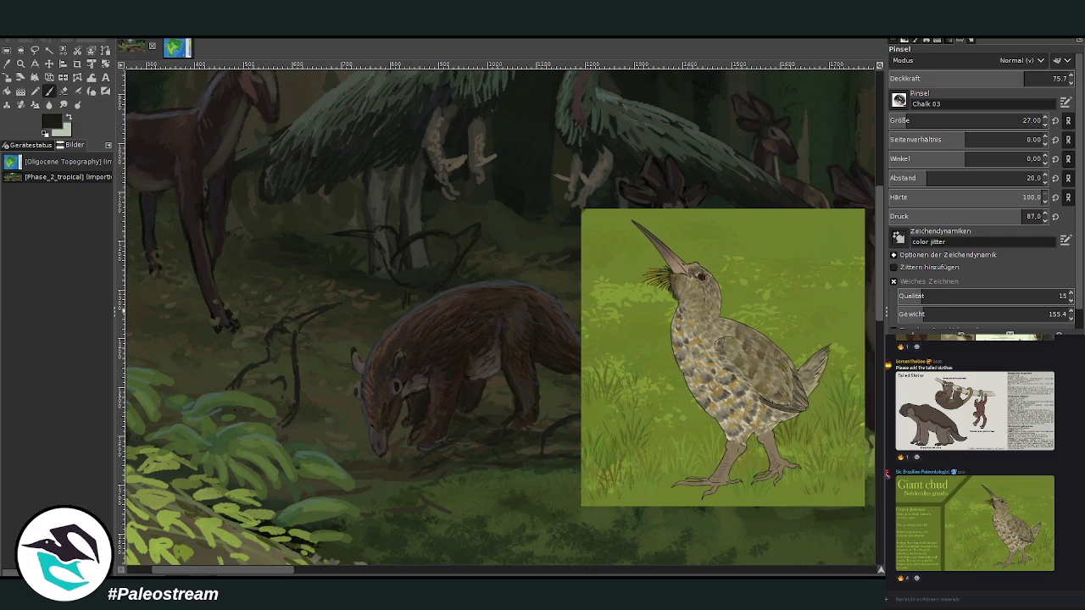
left_click_drag(967, 121, 988, 121)
left_click_drag(1028, 78, 1044, 78)
mouse_move(424, 242)
left_mouse_down()
mouse_move(393, 256)
mouse_move(465, 242)
left_mouse_up()
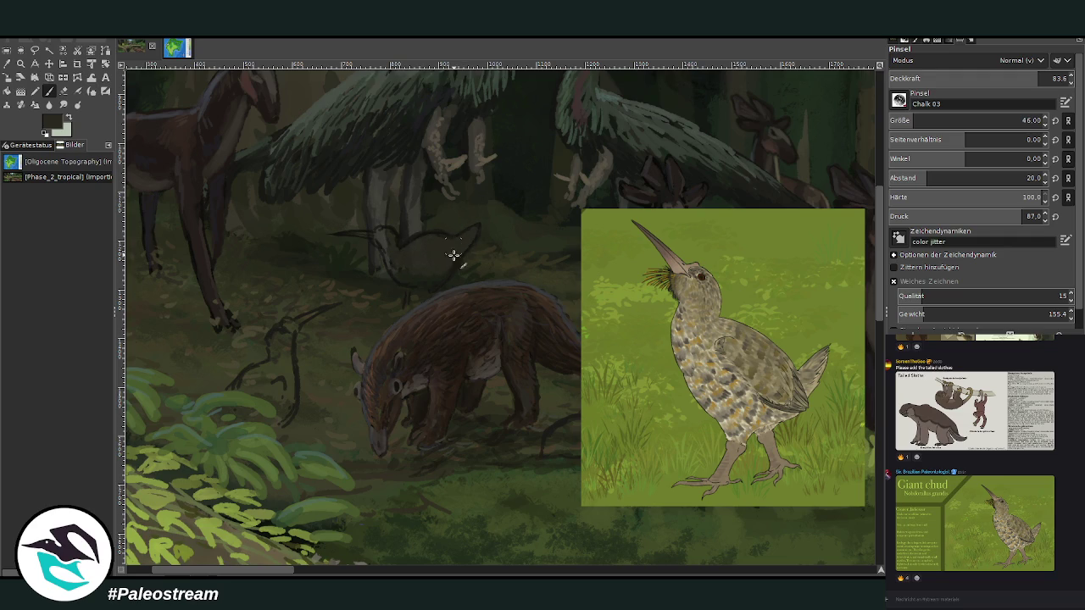
left_click_drag(395, 271, 386, 263)
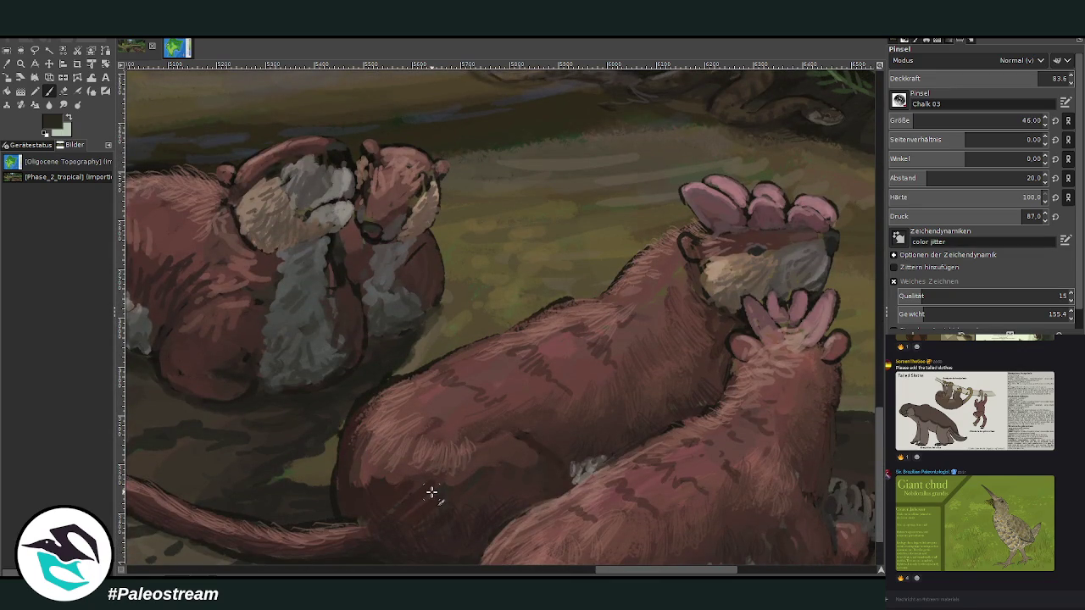
scroll(432, 492, "down", 4)
- Zoom out, then zoom in on the anteater-like animal, bird sketches and reference panel at upper left
scroll(431, 492, "down", 1)
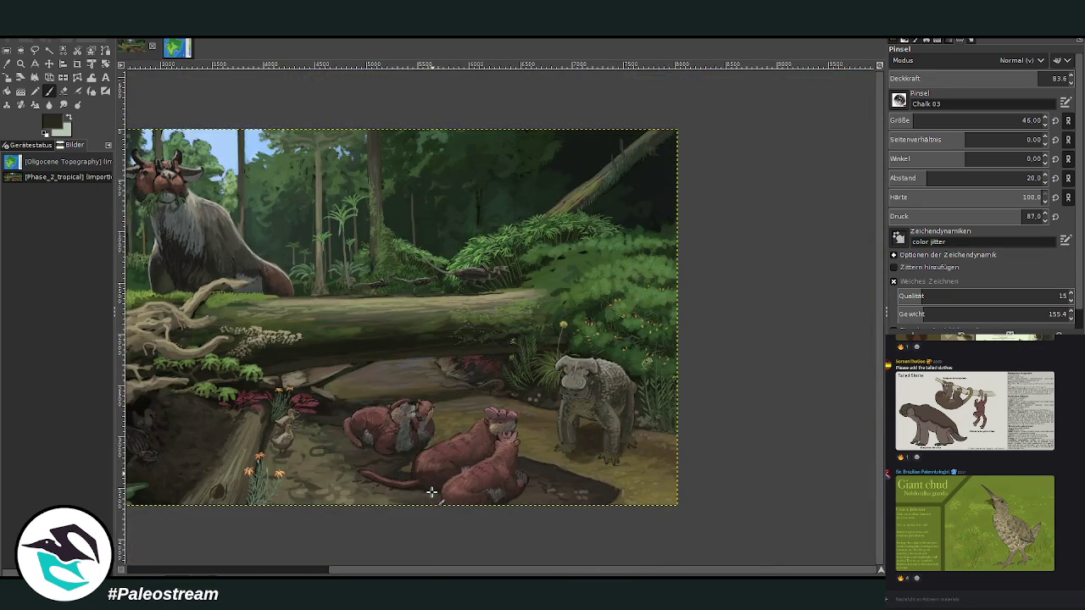
scroll(431, 492, "down", 1)
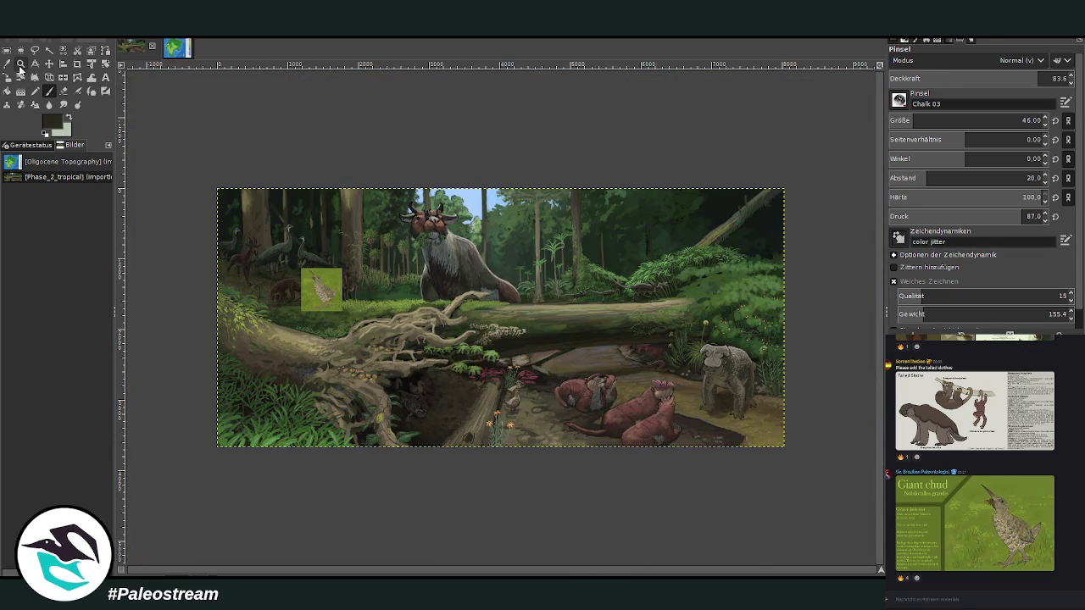
left_click(20, 63)
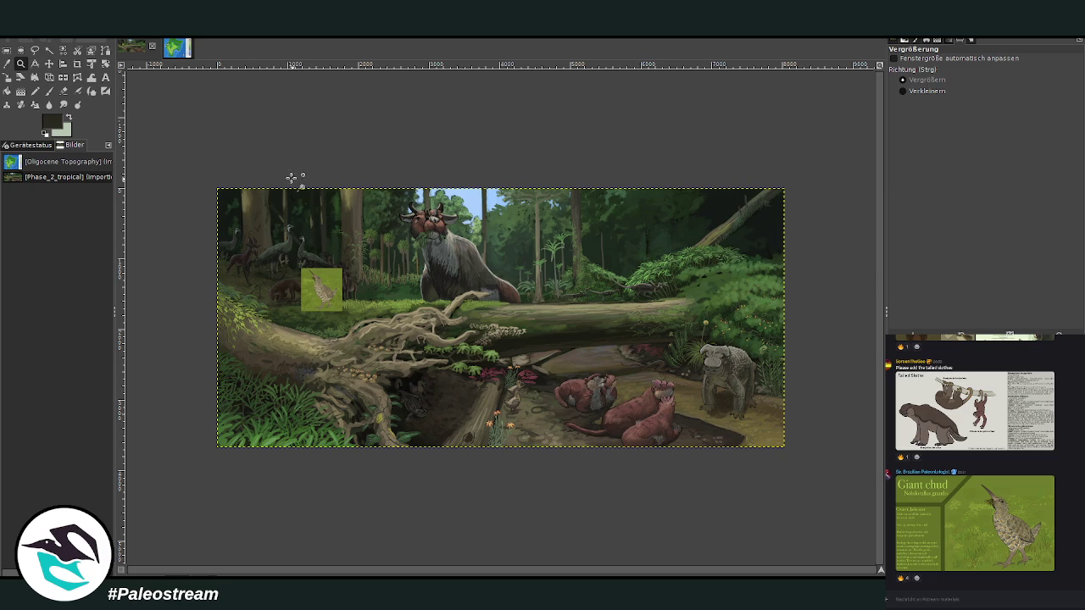
left_click_drag(297, 185, 546, 335)
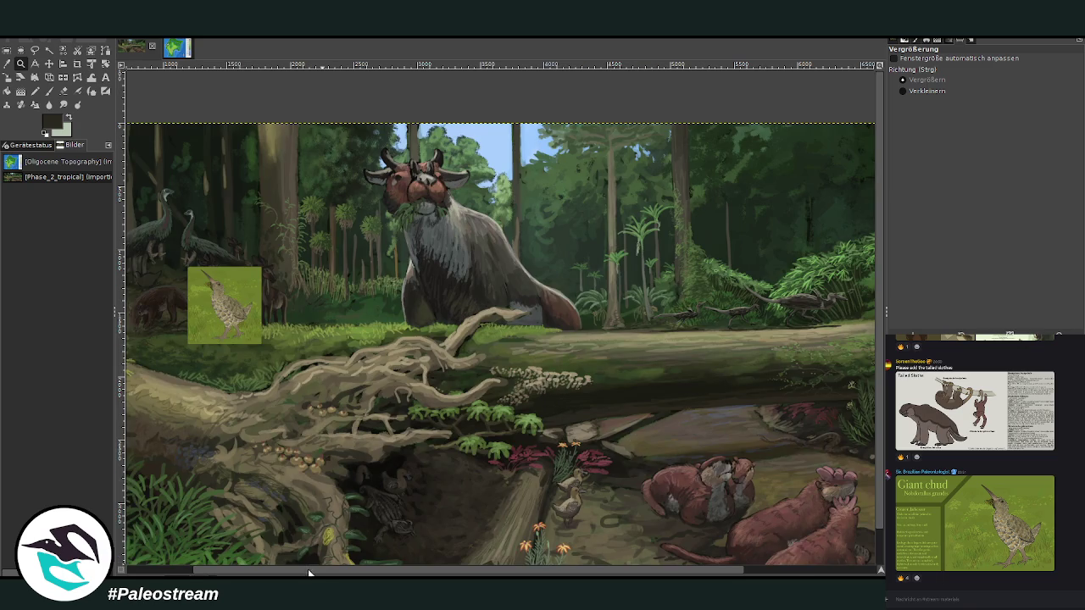
left_click_drag(307, 574, 242, 570)
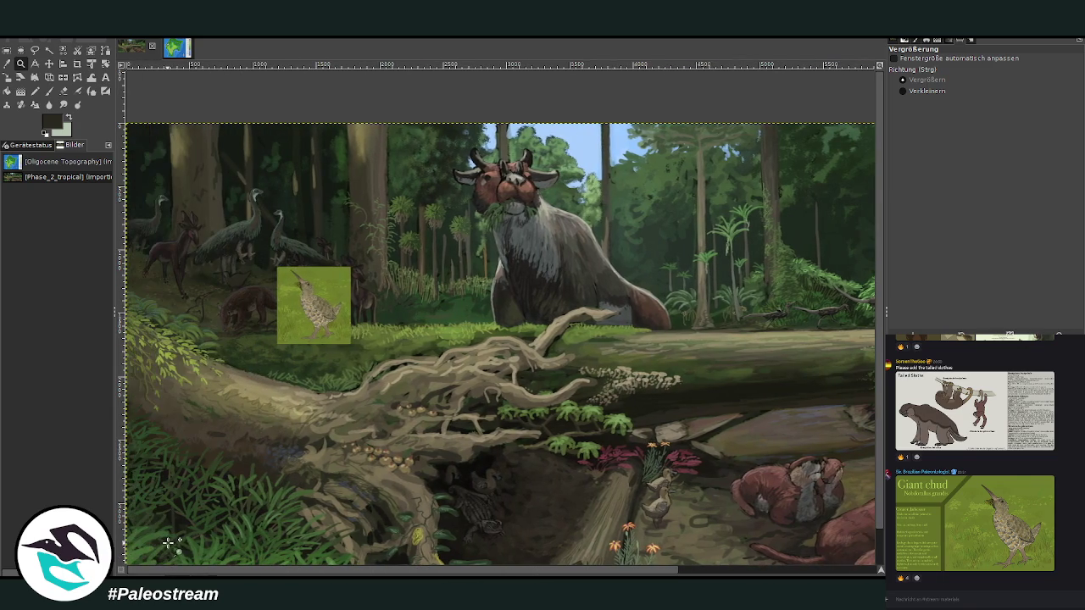
left_click_drag(162, 226, 311, 381)
left_click_drag(255, 145, 763, 477)
key("p")
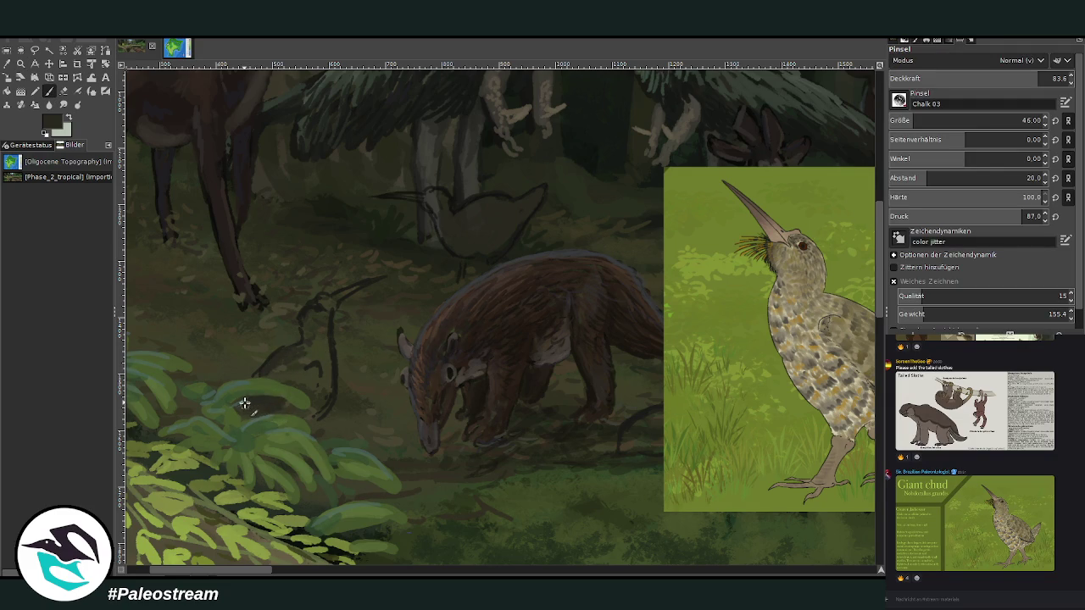
- Fill the small bird and upper bird sketches with dark paint, darkening the small bird's head
mouse_move(289, 381)
left_mouse_down()
mouse_move(267, 366)
mouse_move(317, 348)
mouse_move(305, 315)
mouse_move(357, 289)
left_mouse_up()
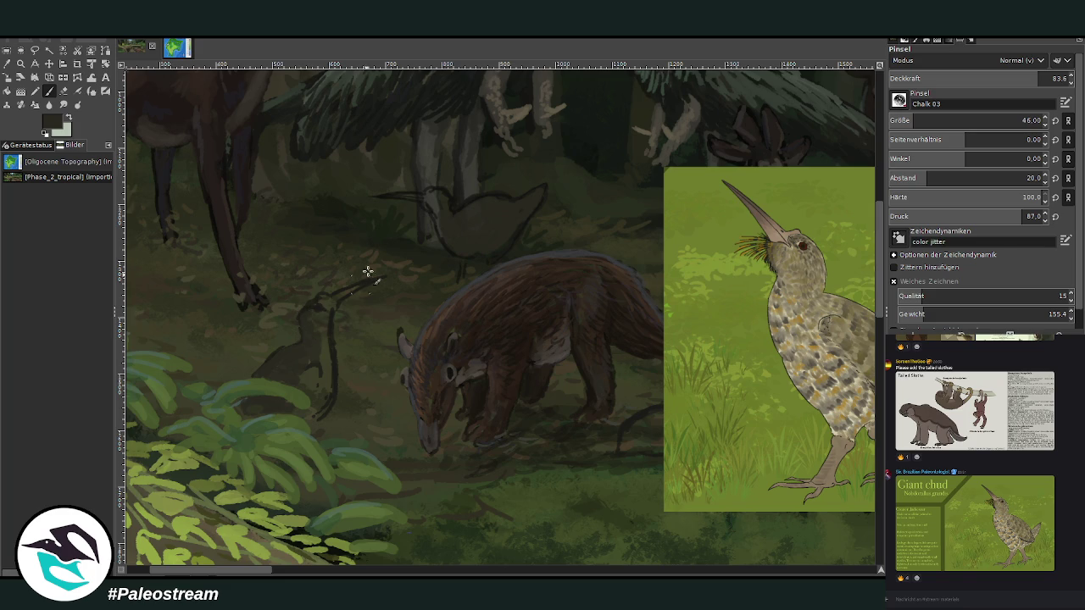
mouse_move(316, 322)
left_mouse_down()
mouse_move(310, 310)
mouse_move(279, 357)
left_mouse_up()
mouse_move(443, 198)
left_mouse_down()
mouse_move(529, 201)
mouse_move(496, 237)
mouse_move(490, 221)
left_mouse_up()
left_click(64, 91)
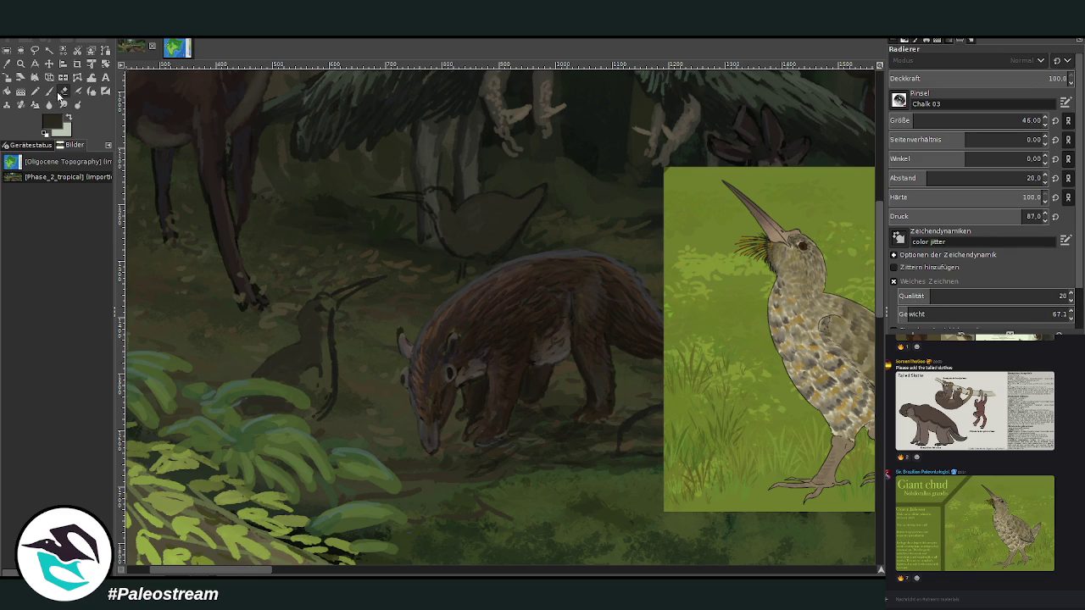
key("p")
left_click_drag(324, 312, 316, 332)
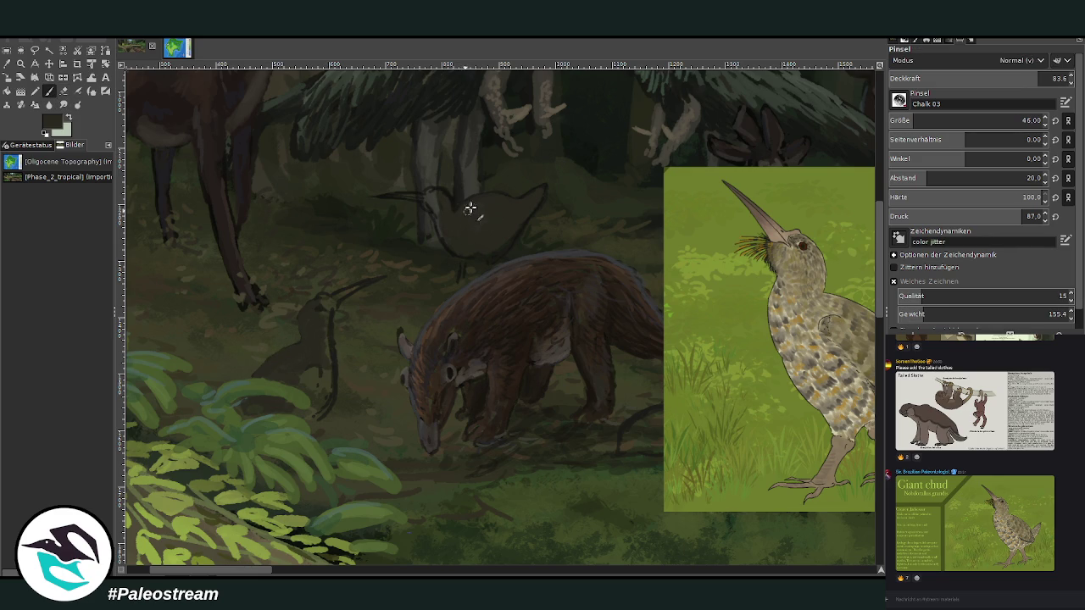
scroll(261, 573, "right", 2)
- Move the bird reference upward and paint a dark rounded animal shape on the ground
key("m")
left_click_drag(602, 278, 642, 179)
key("p")
mouse_move(553, 416)
left_mouse_down()
mouse_move(516, 435)
mouse_move(562, 418)
mouse_move(574, 437)
mouse_move(574, 419)
mouse_move(584, 441)
mouse_move(511, 446)
left_mouse_up()
mouse_move(589, 445)
left_mouse_down()
mouse_move(504, 450)
mouse_move(557, 415)
left_mouse_up()
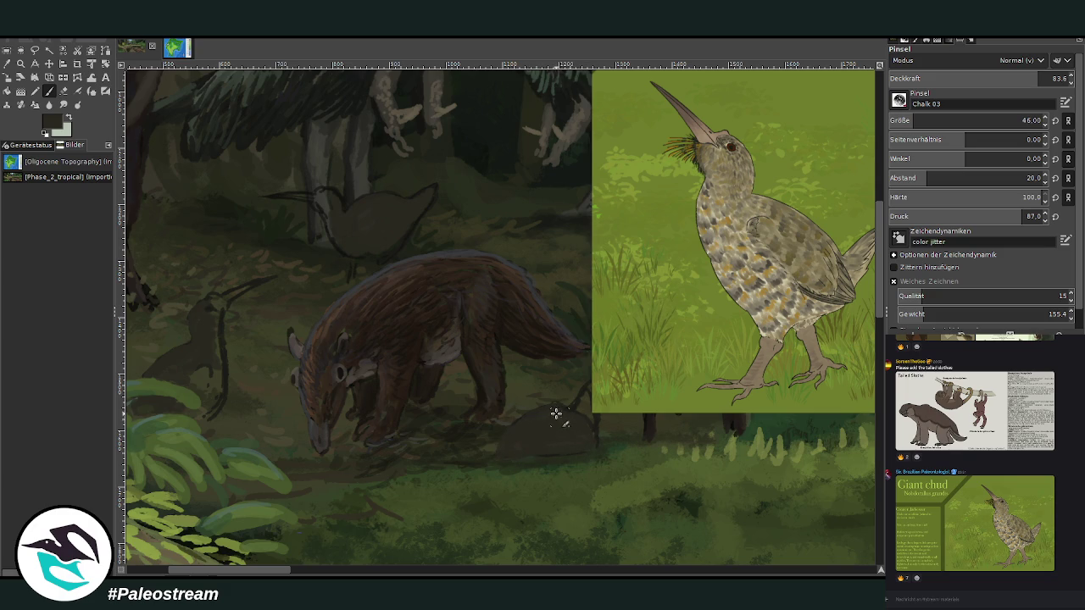
- Shift the bird reference right and down, and give the dark ground shape a pointed top
left_click(49, 64)
left_click_drag(642, 245, 674, 258)
left_click(48, 91)
mouse_move(585, 405)
left_mouse_down()
mouse_move(588, 416)
mouse_move(588, 395)
mouse_move(545, 413)
left_mouse_up()
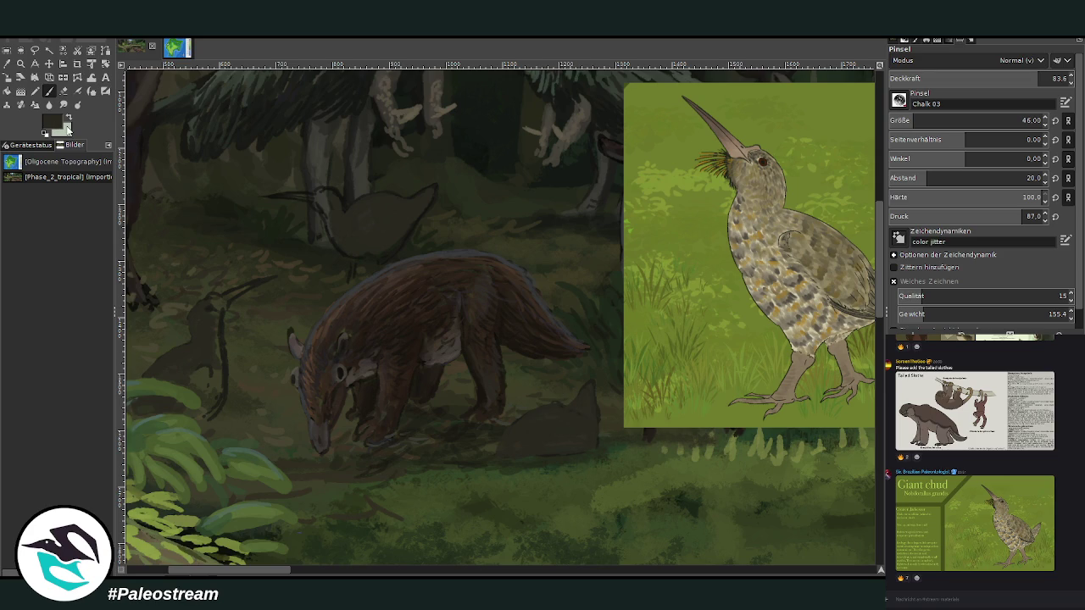
- Add lighter brushy texture over the dark shape with a size-35 brush at slightly higher opacity
left_click_drag(974, 124, 949, 123)
left_click_drag(958, 82, 970, 73)
mouse_move(557, 449)
left_mouse_down()
mouse_move(548, 450)
mouse_move(548, 426)
mouse_move(504, 442)
mouse_move(560, 418)
mouse_move(584, 443)
mouse_move(544, 442)
left_mouse_up()
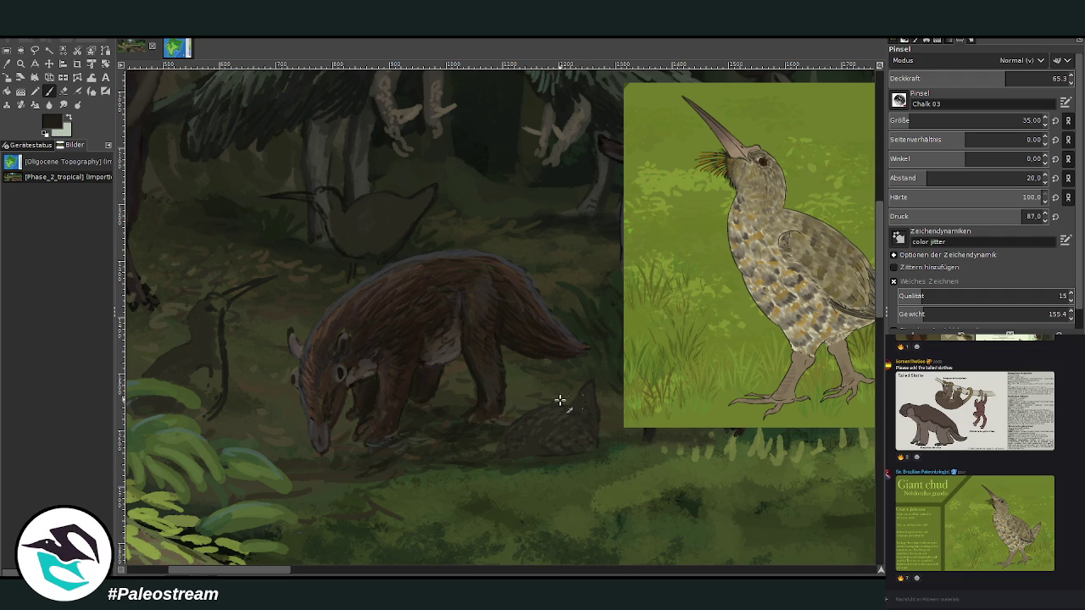
scroll(509, 339, "left", 3)
scroll(478, 294, "left", 2)
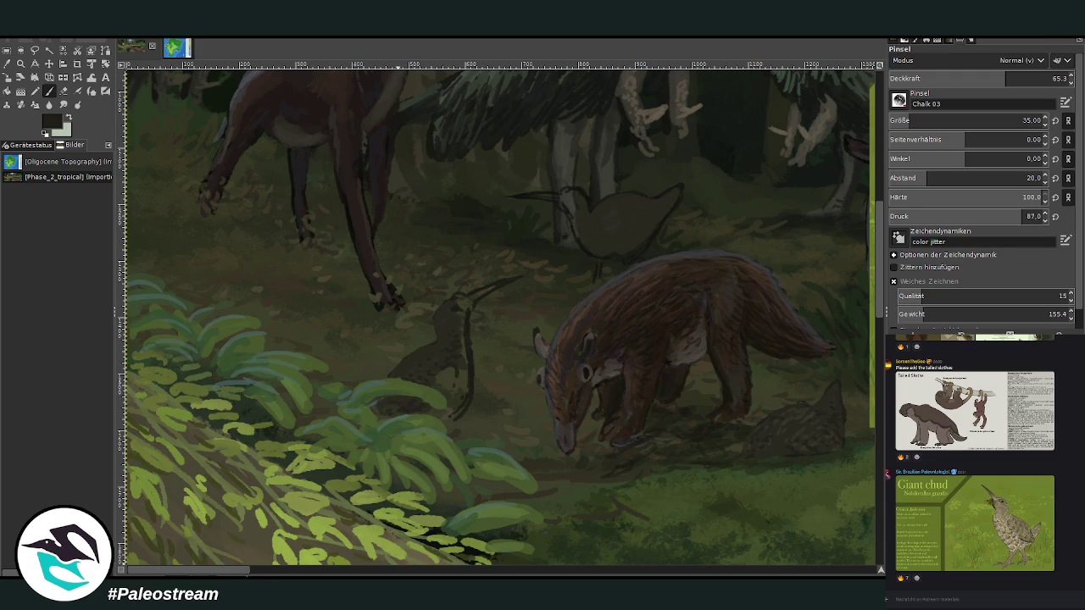
scroll(446, 348, "right", 1)
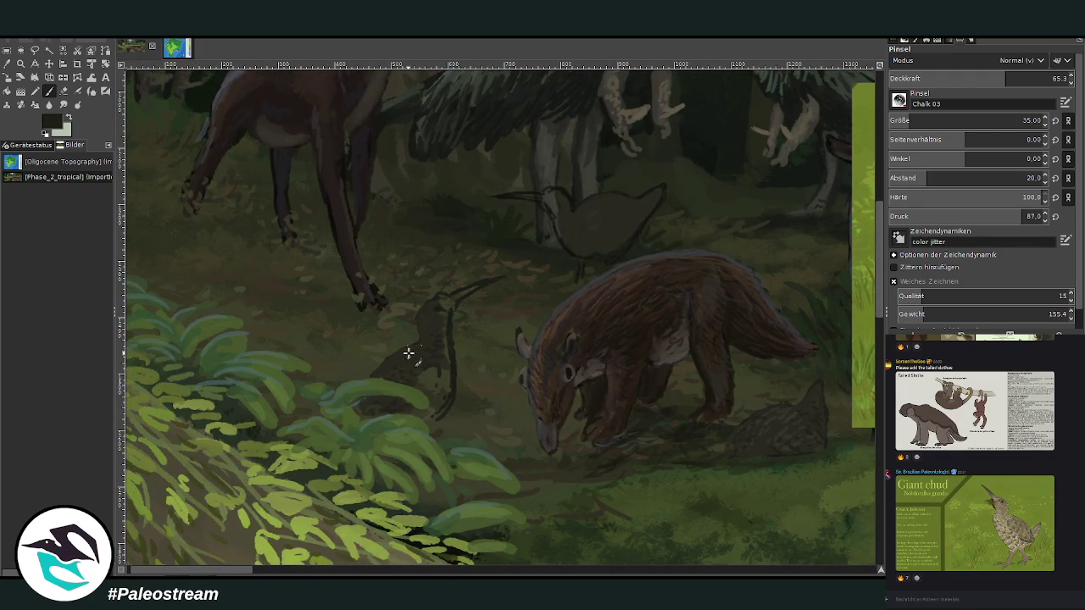
- Sample a dark olive and paint the long-billed bird's body, neck and tan chest at 77.9 opacity
key("o")
mouse_move(241, 573)
left_mouse_down()
mouse_move(282, 574)
mouse_move(245, 573)
left_mouse_up()
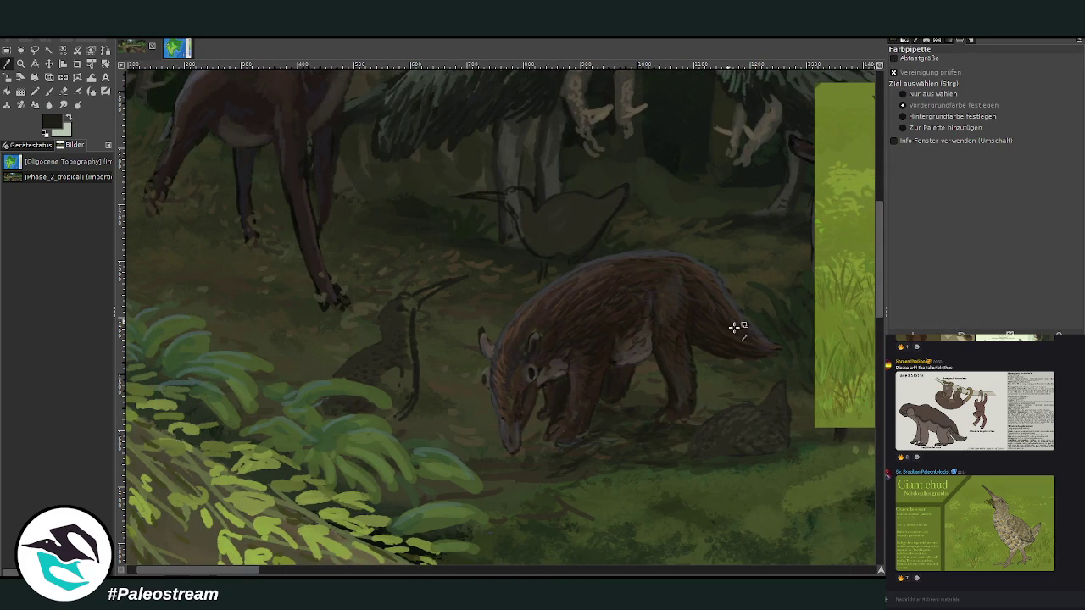
left_click(858, 475)
key("p")
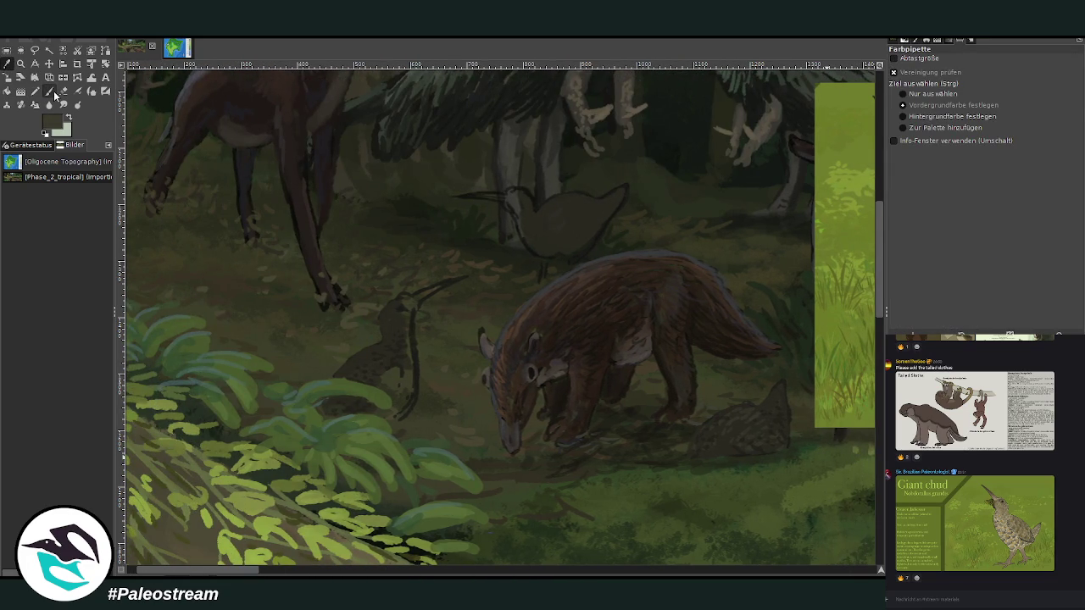
mouse_move(405, 345)
left_mouse_down()
mouse_move(412, 354)
mouse_move(410, 315)
mouse_move(399, 314)
left_mouse_up()
left_click(1030, 78)
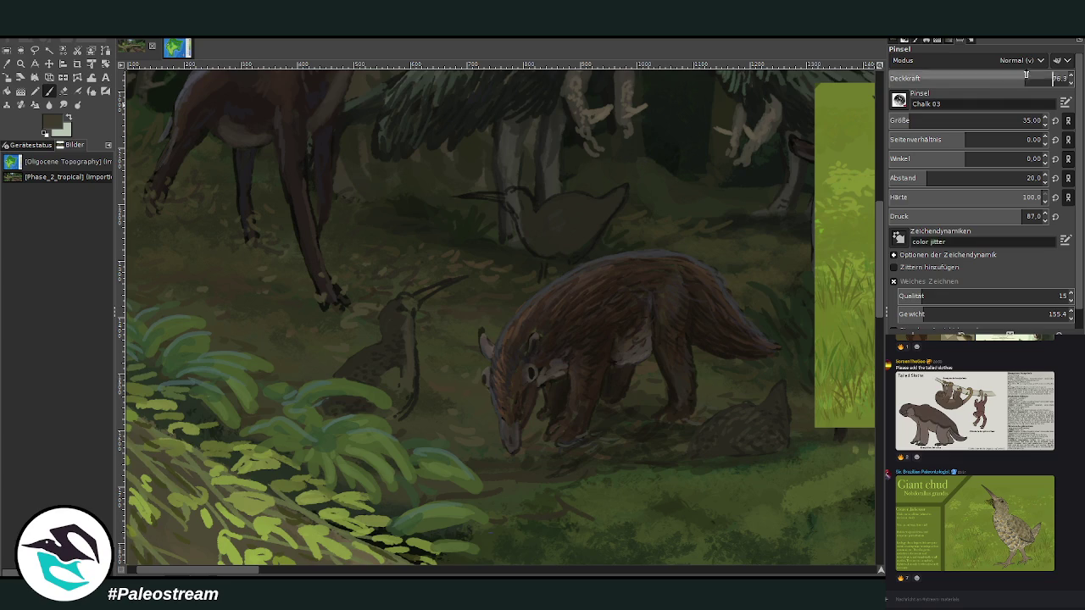
left_click_drag(414, 344, 387, 356)
mouse_move(404, 395)
left_mouse_down()
mouse_move(412, 339)
mouse_move(409, 396)
left_mouse_up()
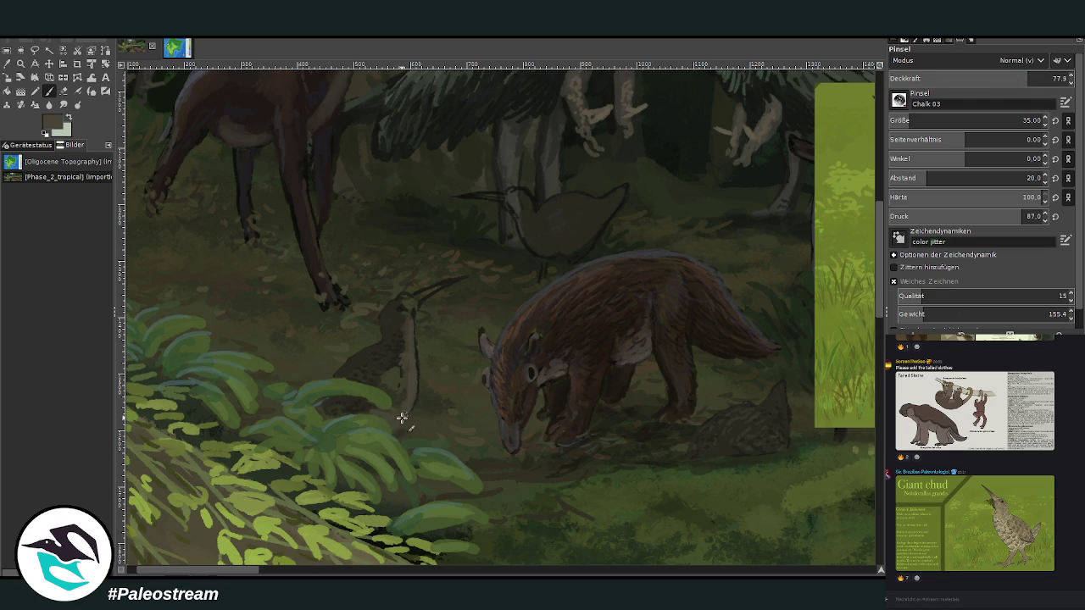
left_click_drag(382, 388, 395, 350)
- Streak the bird's head dark brown and highlight the beak, darkening its base at size 29, 64.4 opacity
left_click_drag(412, 297, 402, 307)
scroll(241, 536, "up", 2)
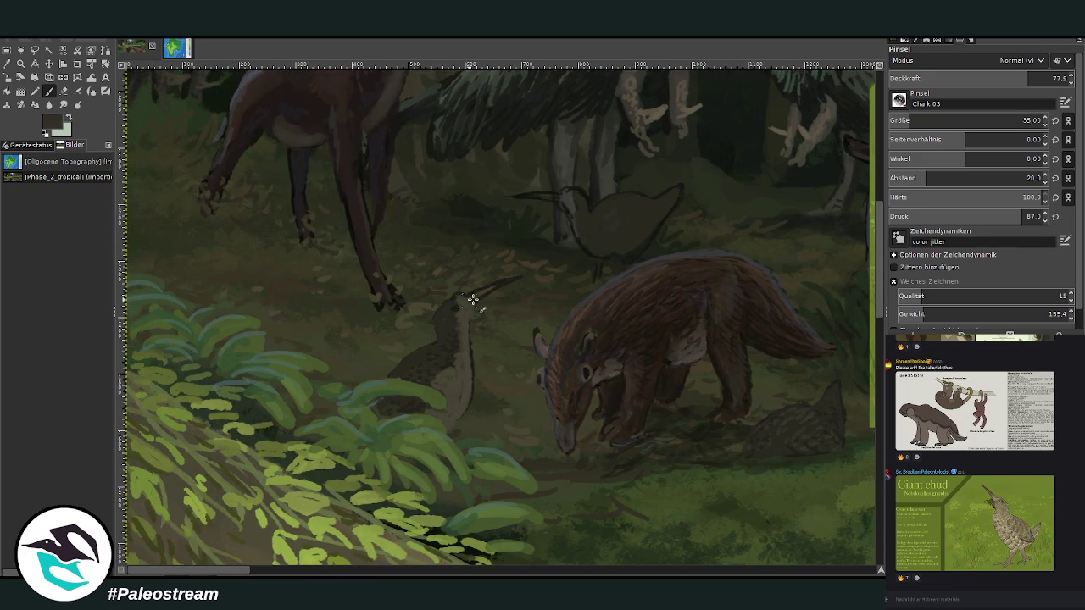
mouse_move(456, 296)
left_mouse_down()
mouse_move(517, 274)
mouse_move(494, 294)
left_mouse_up()
left_click_drag(1049, 78, 1004, 78)
left_click_drag(1041, 121, 1022, 121)
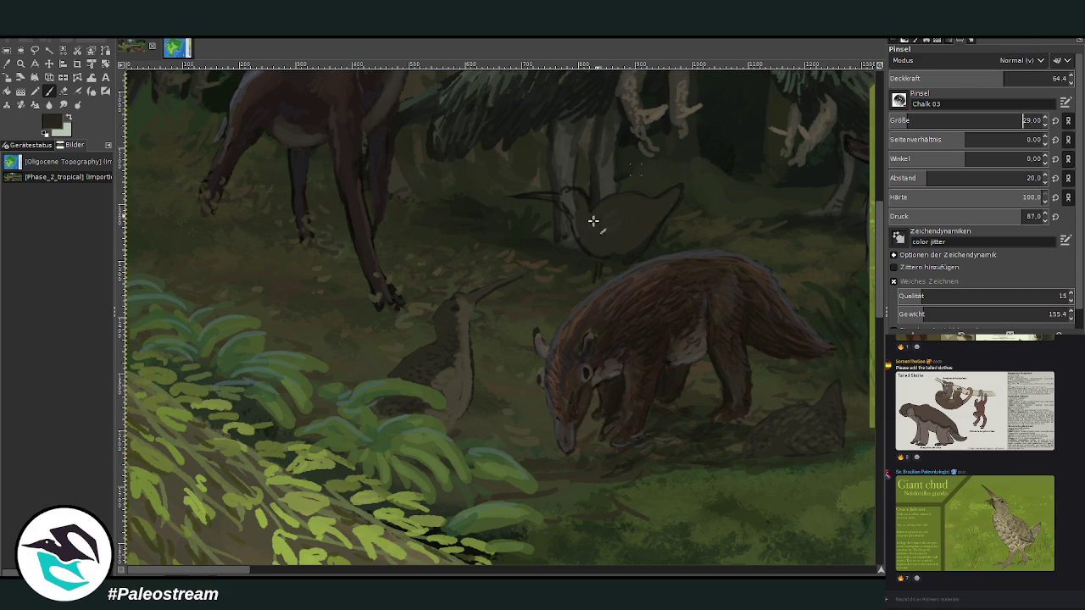
mouse_move(469, 303)
left_mouse_down()
mouse_move(460, 297)
mouse_move(494, 287)
left_mouse_up()
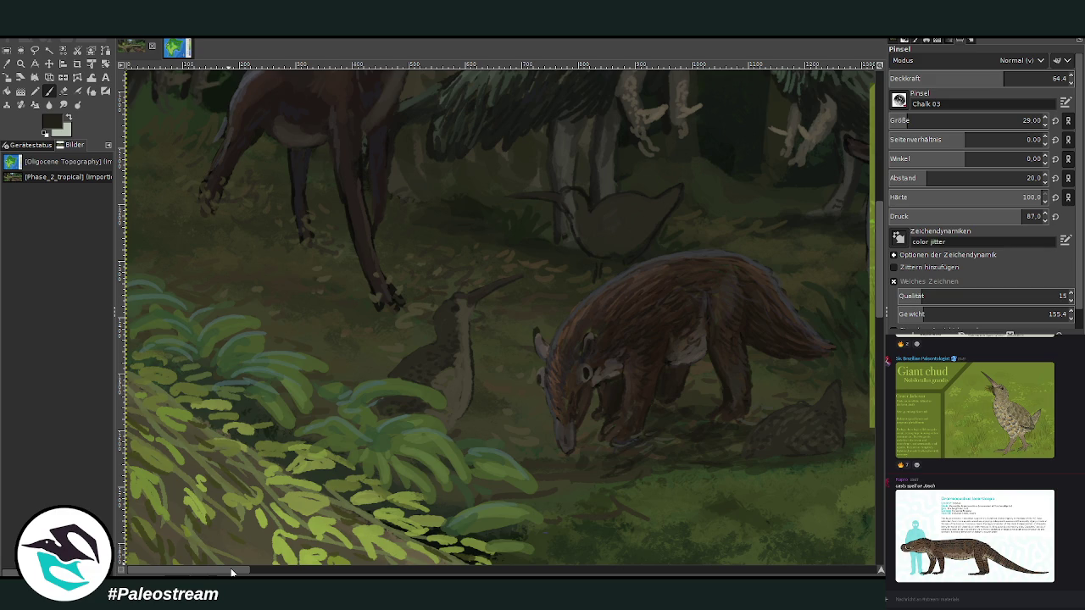
- Sample a colour and paint a pale stroke under the rear bird at 85.6 opacity
mouse_move(240, 570)
left_mouse_down()
mouse_move(291, 573)
mouse_move(263, 572)
left_mouse_up()
left_click(7, 65)
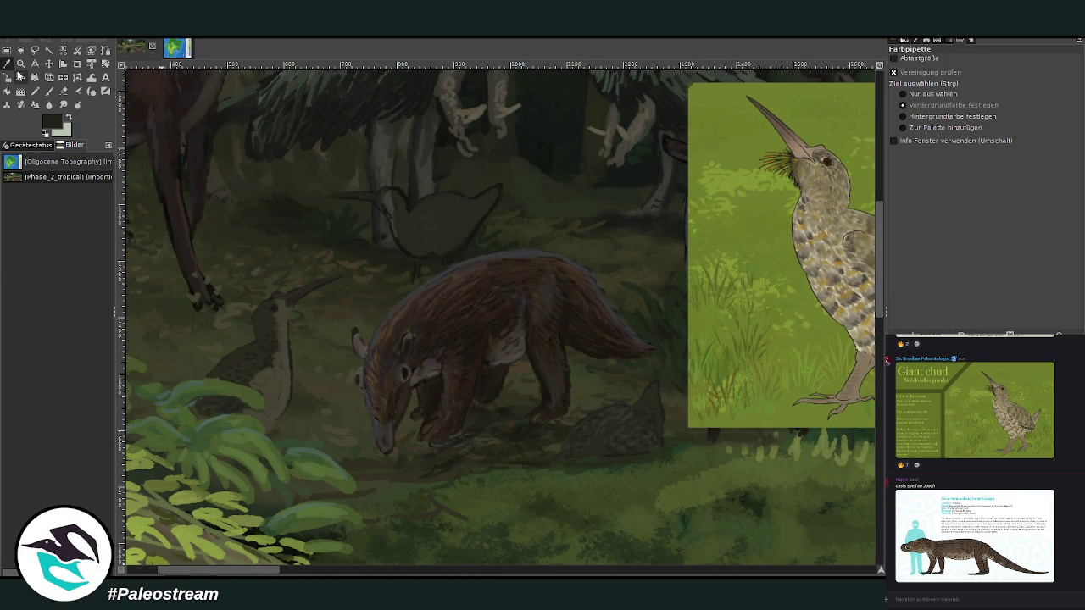
left_click(285, 310)
left_click(49, 92)
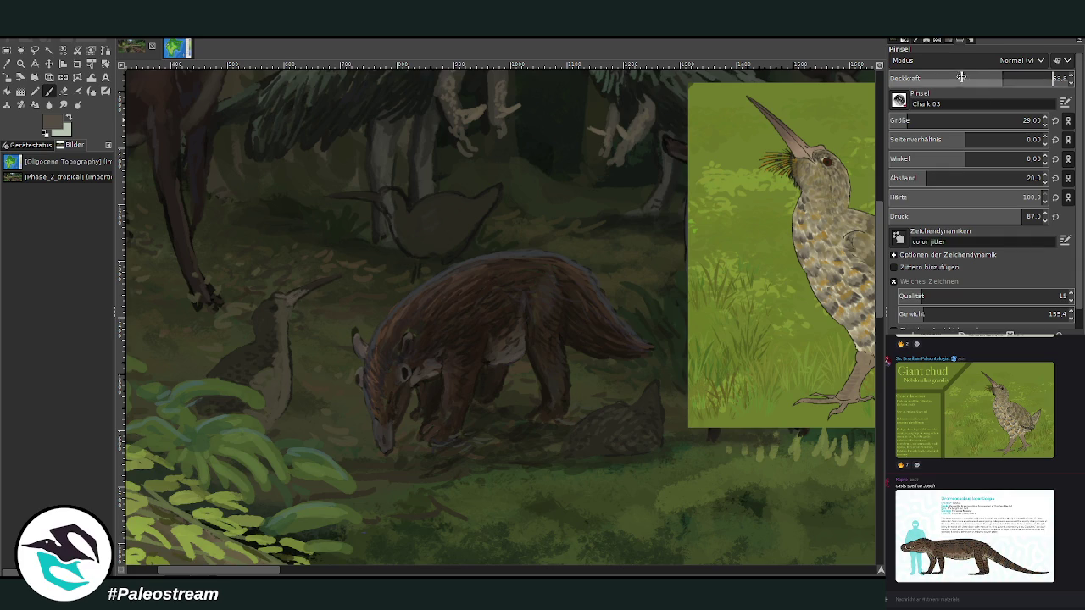
left_click(1051, 77)
type("35.6")
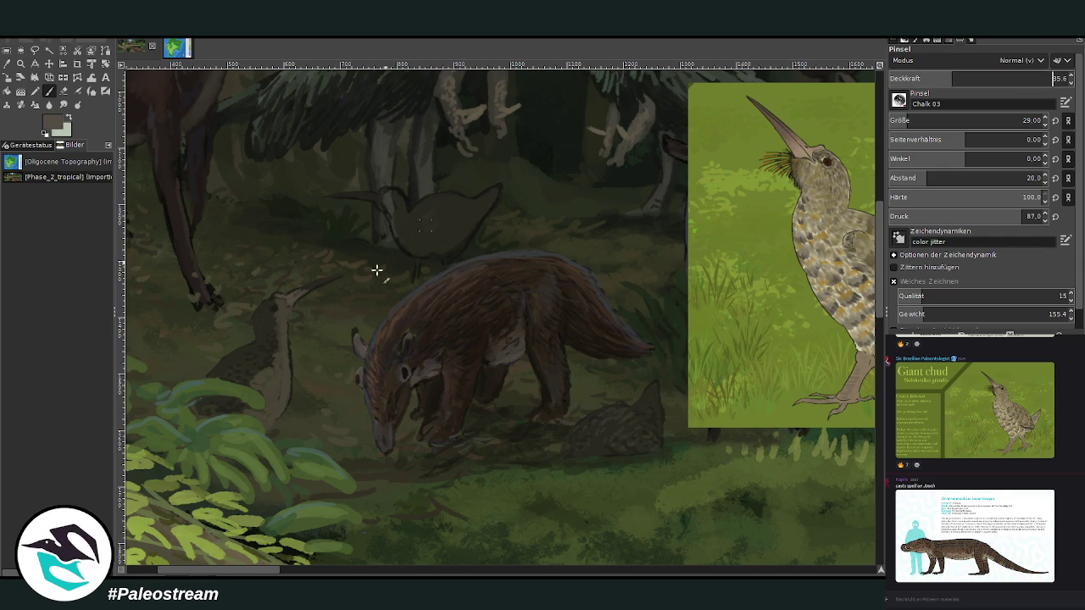
mouse_move(364, 196)
left_mouse_down()
mouse_move(381, 201)
mouse_move(351, 194)
mouse_move(373, 200)
left_mouse_up()
- Sample a darker colour and add small dark speckles to the front bird
key("o")
left_click(275, 313)
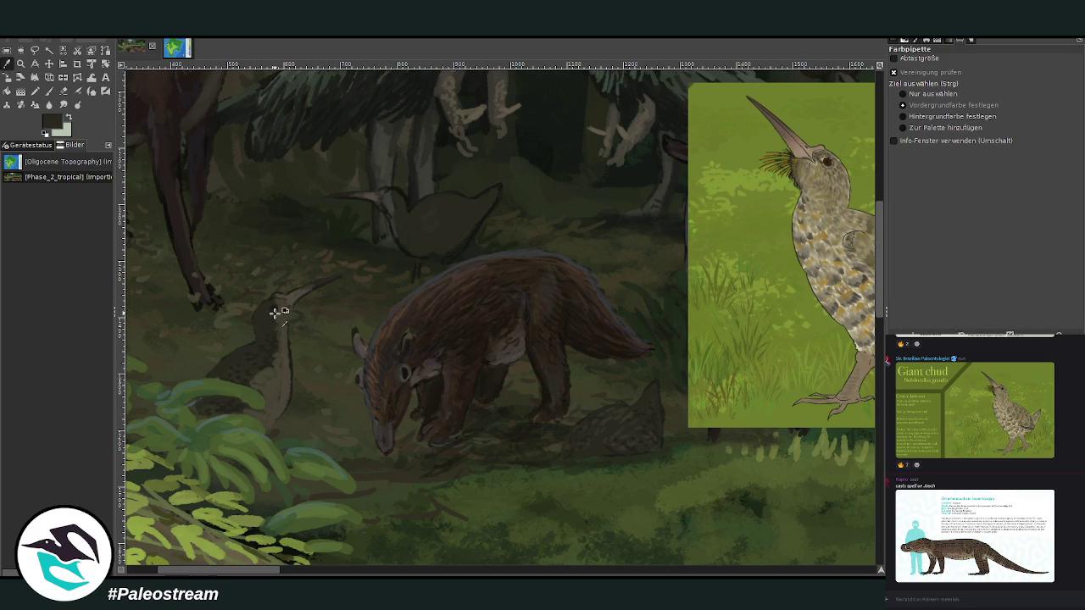
left_click(48, 90)
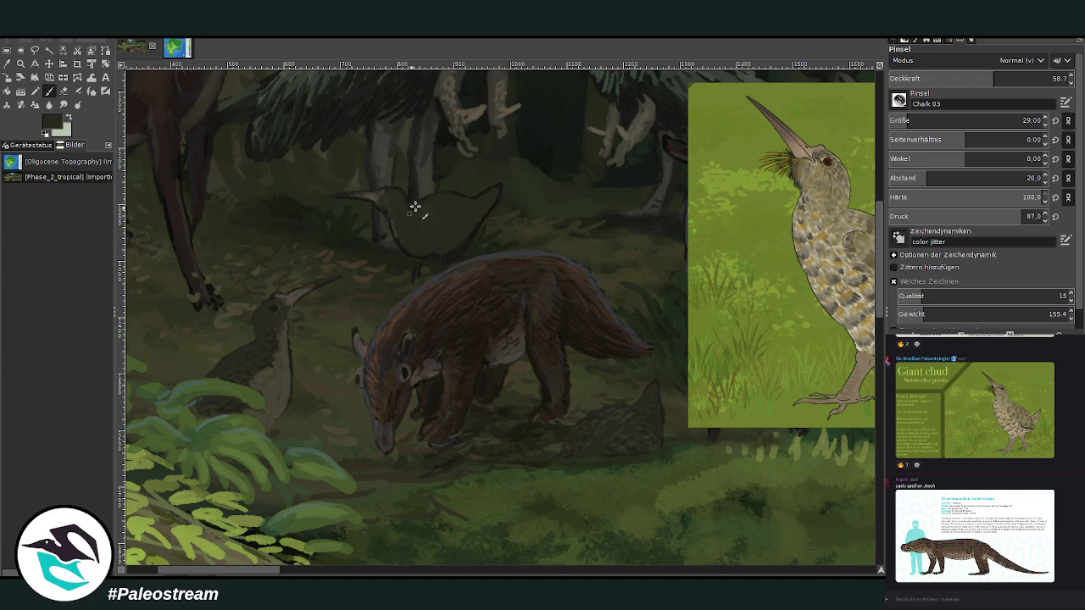
left_click(8, 67)
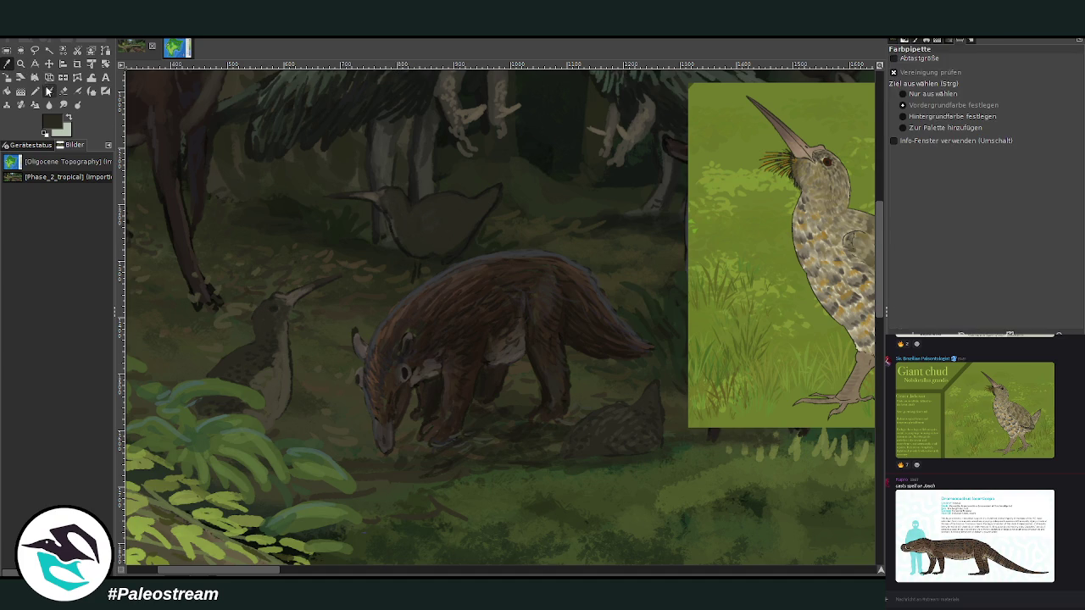
left_click(49, 91)
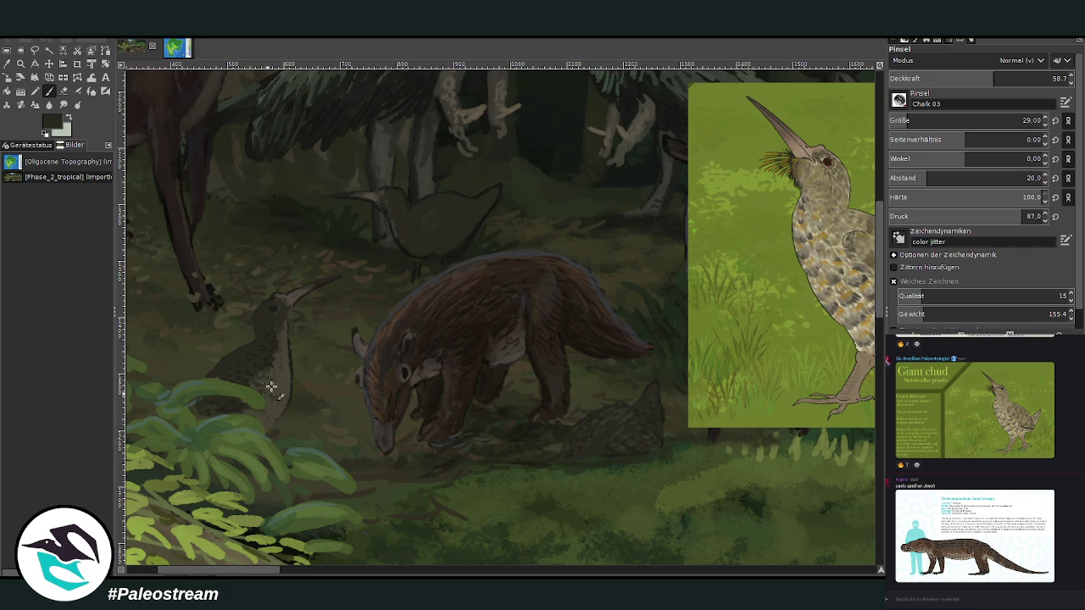
left_click_drag(273, 378, 277, 366)
- Sample a lighter grey-green and lighten the rear bird's belly with faint light marks
left_click(7, 64)
left_click(284, 378, "ctrl")
left_click_drag(428, 254, 414, 251)
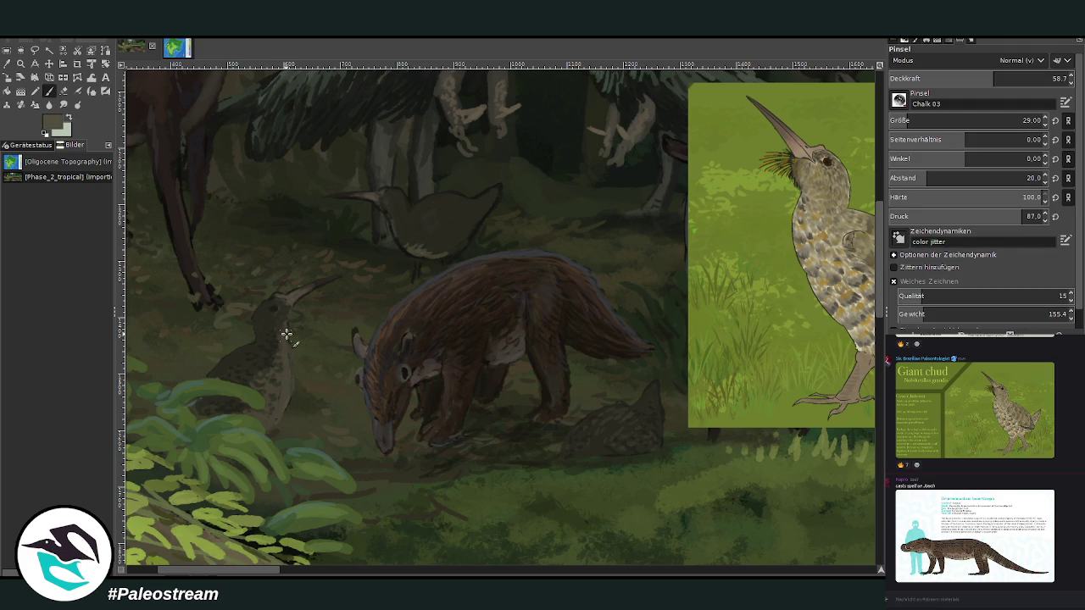
left_click_drag(420, 249, 405, 237)
mouse_move(395, 226)
left_mouse_down()
mouse_move(407, 251)
mouse_move(453, 249)
left_mouse_up()
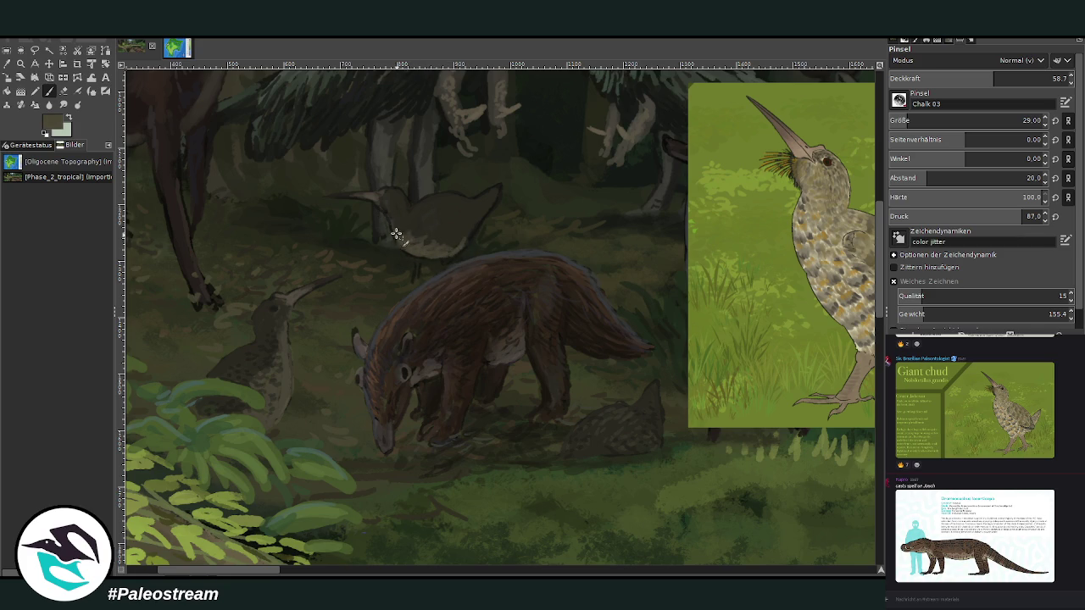
left_click_drag(399, 226, 388, 208)
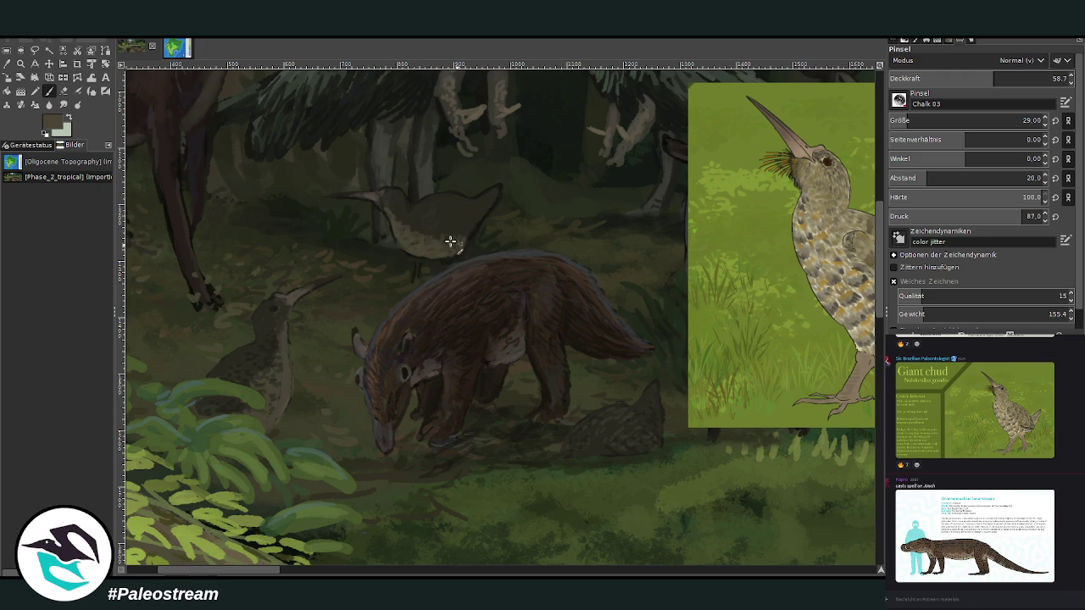
scroll(462, 510, "right", 5)
scroll(286, 527, "left", 7)
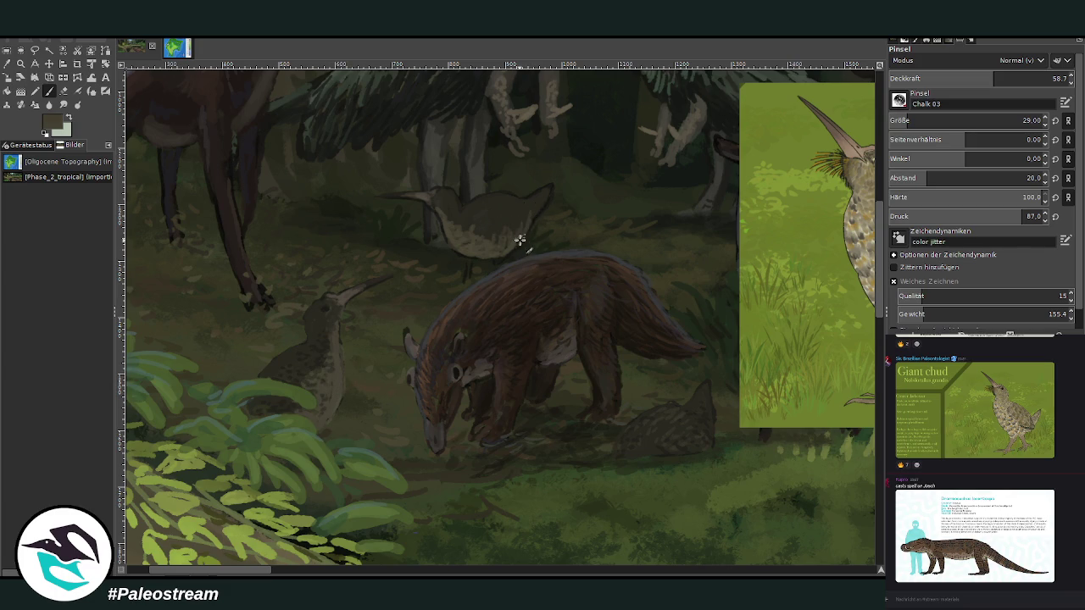
- Paint chalky shading on the upper bird's lower belly, adjusting opacity between strokes
left_click_drag(518, 222, 505, 237)
left_click(1024, 76)
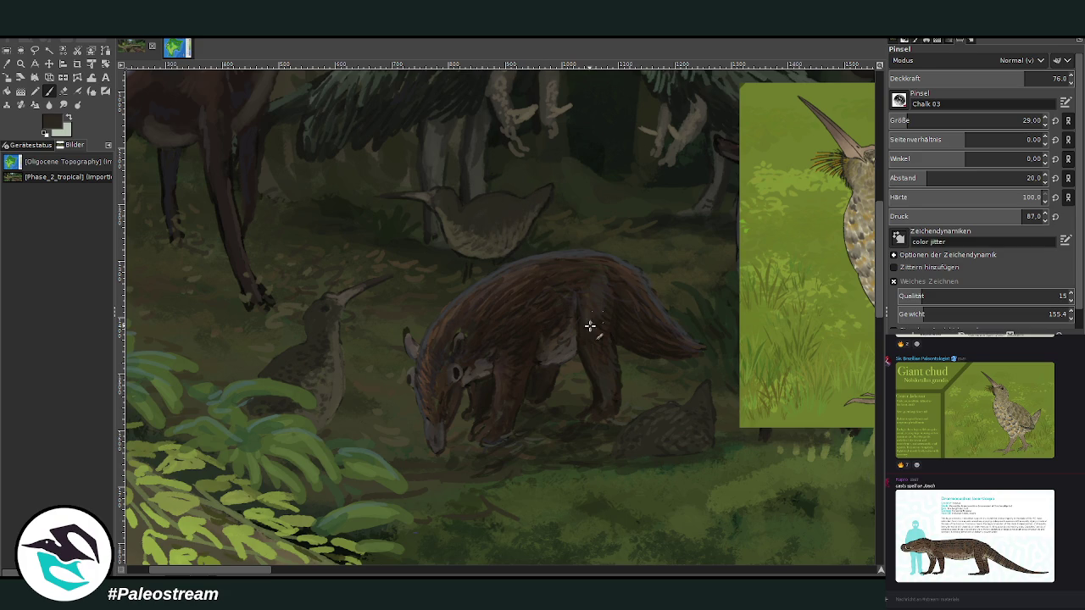
left_click_drag(252, 572, 264, 572)
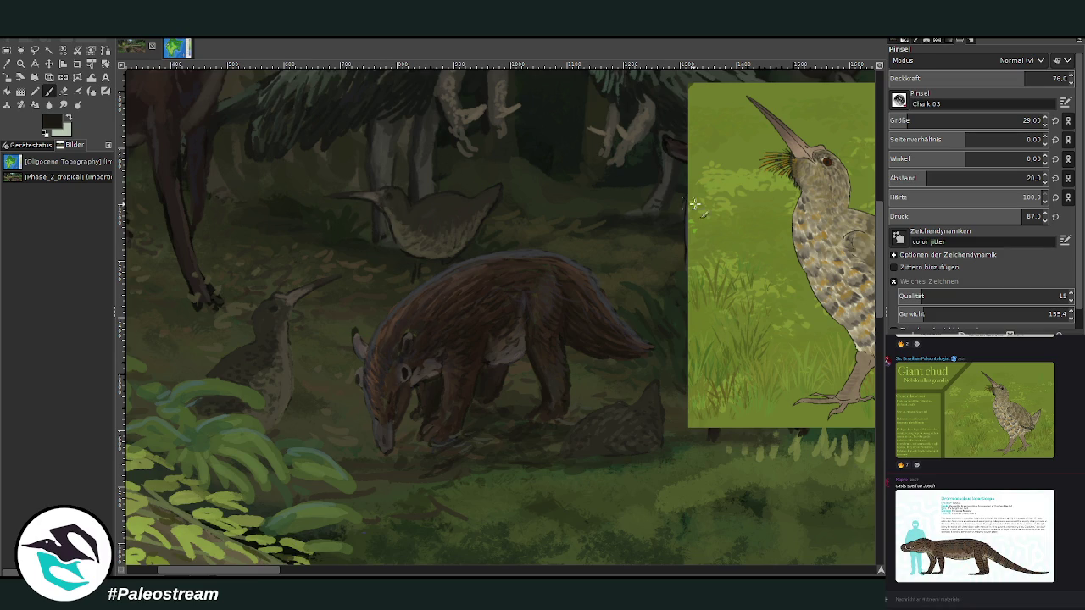
left_click_drag(933, 86, 953, 51)
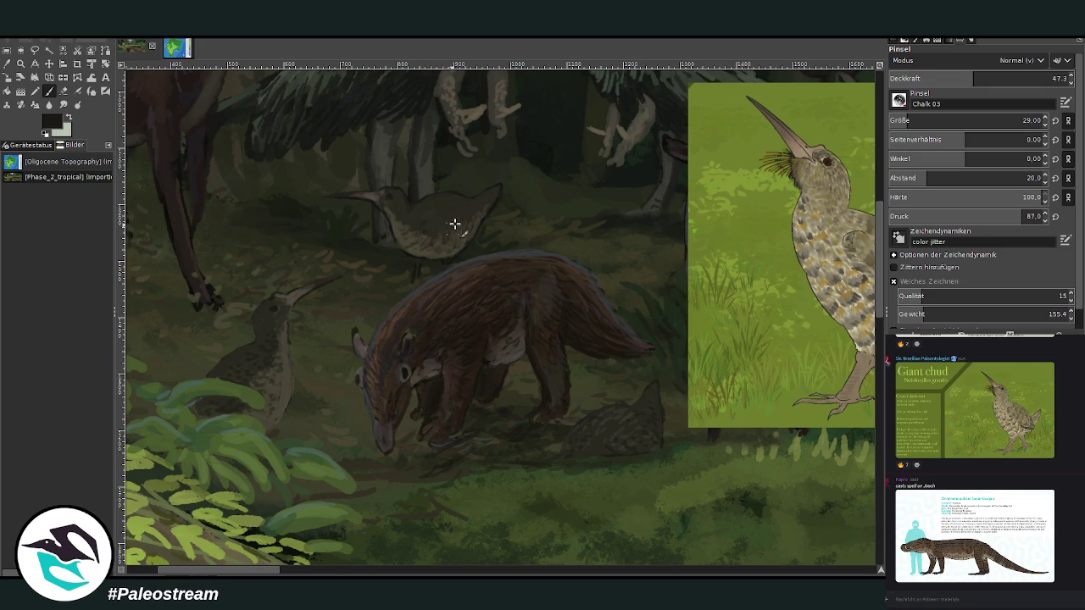
left_click_drag(976, 81, 997, 78)
left_click_drag(444, 234, 436, 248)
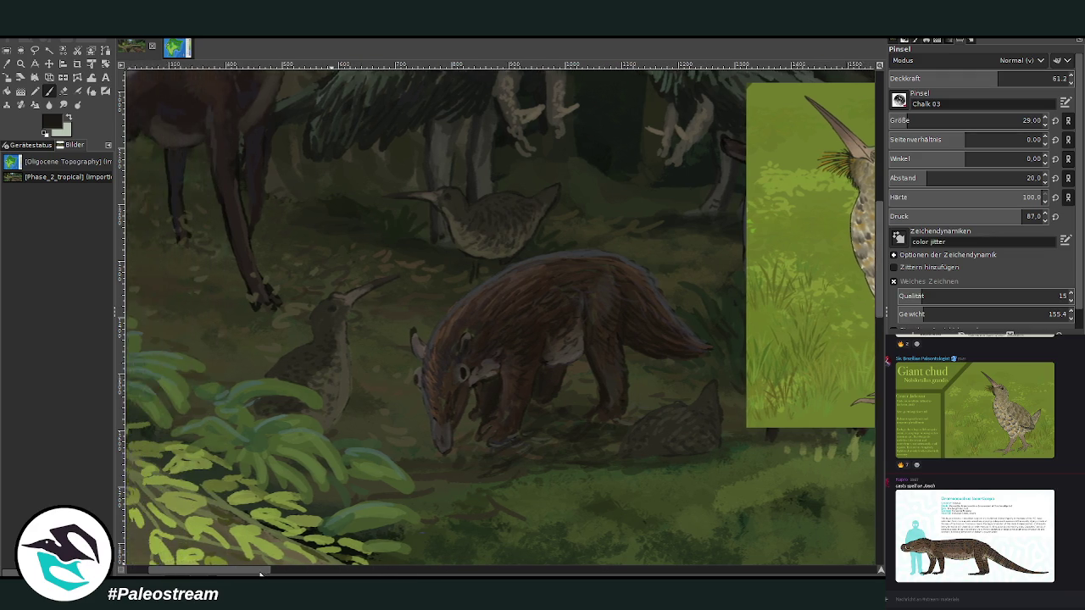
- Sample the brown of the anteater's back as paint colour and raise the brush opacity
left_click_drag(271, 574, 248, 574)
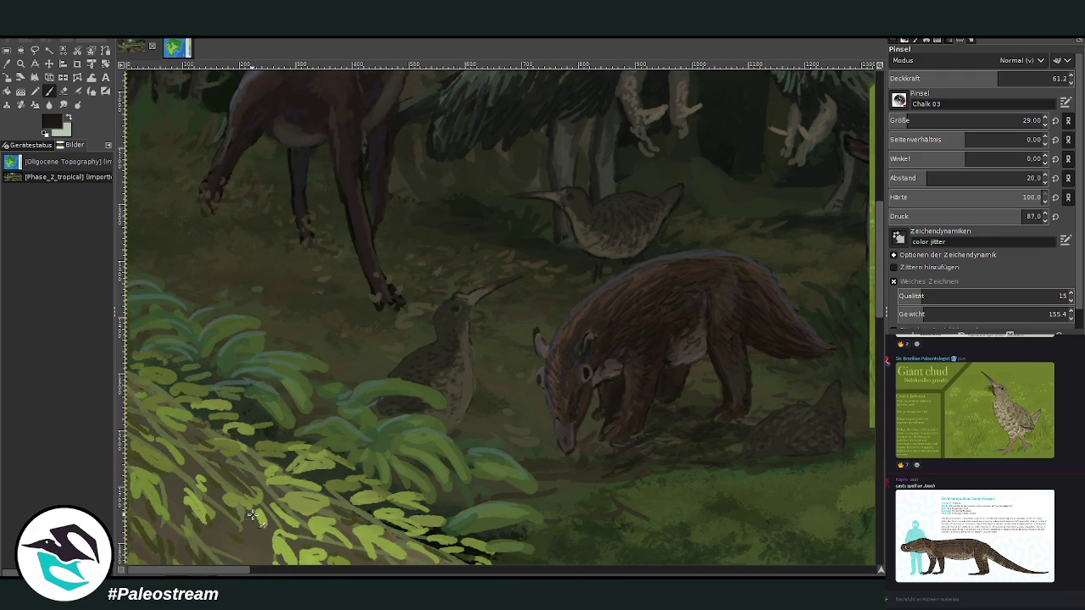
key("o")
left_click(707, 250)
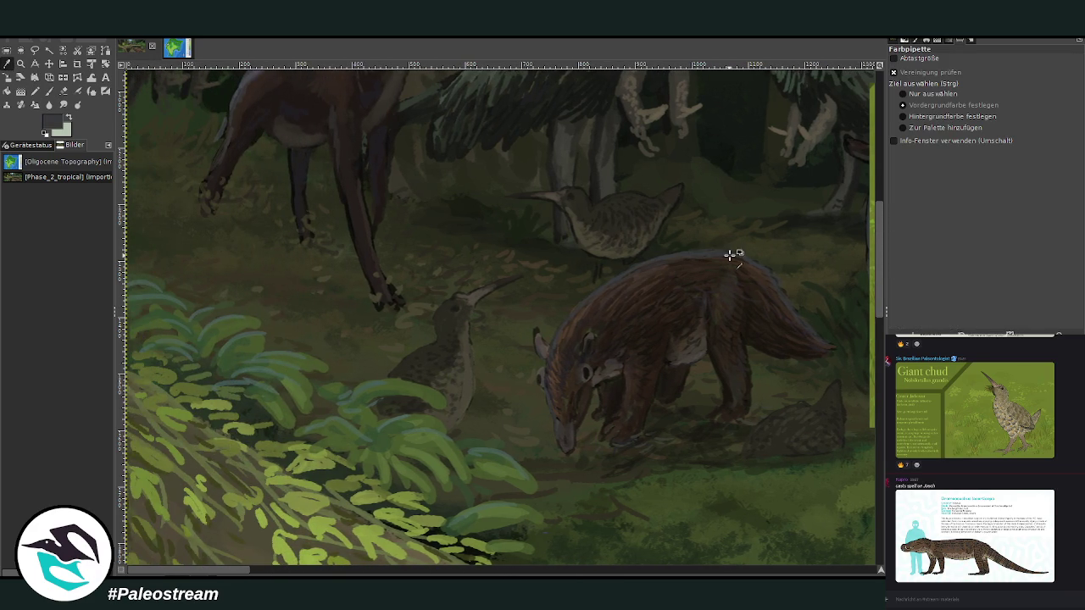
key("p")
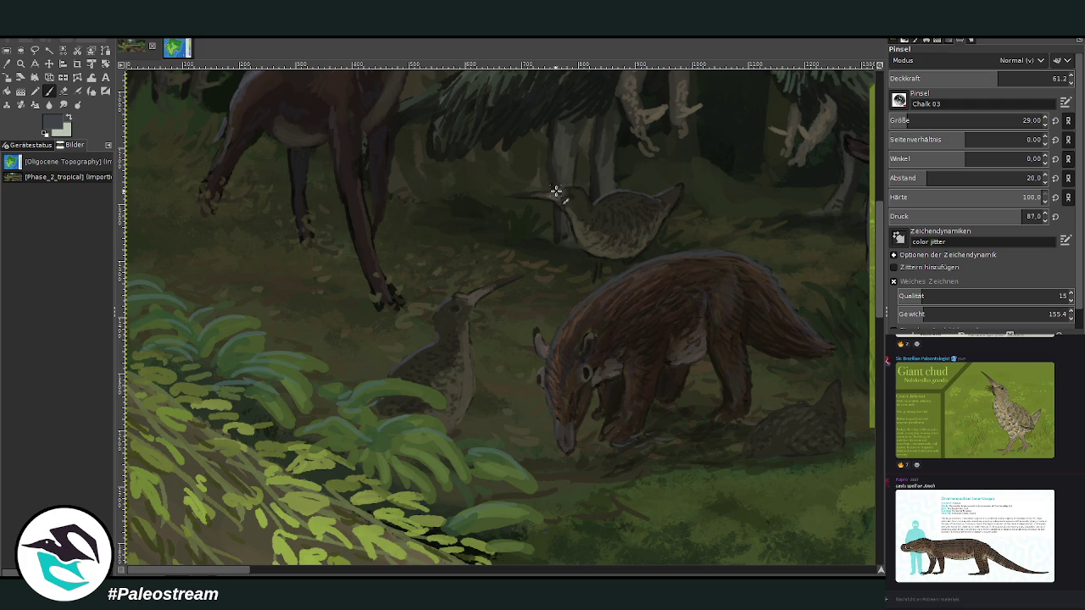
left_click(1025, 78)
- Add a light chalky highlight along the small bird's back
scroll(900, 123, "down", 2)
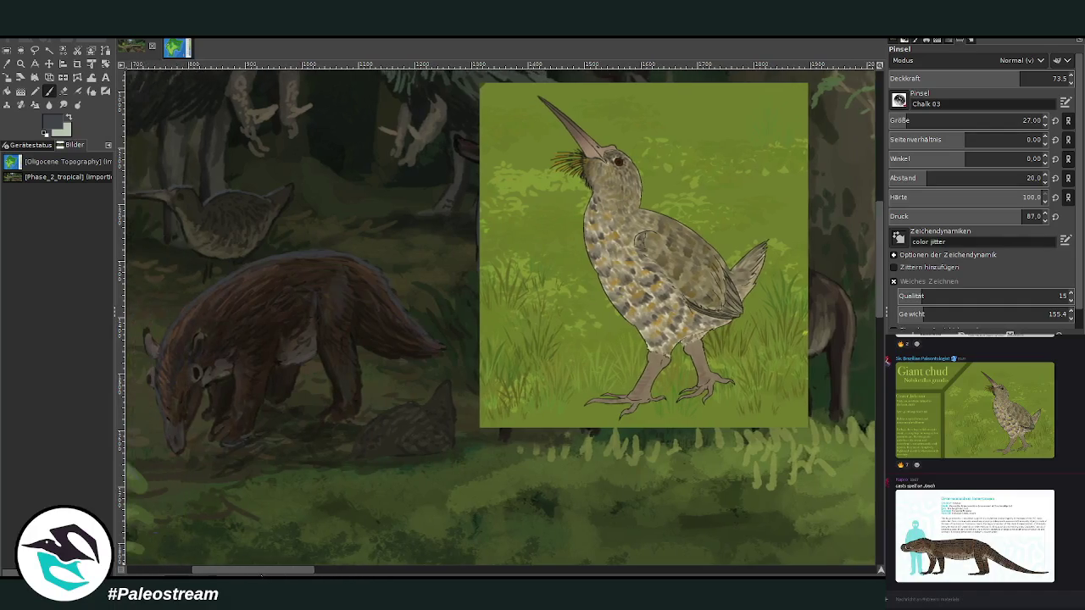
left_click_drag(222, 572, 252, 573)
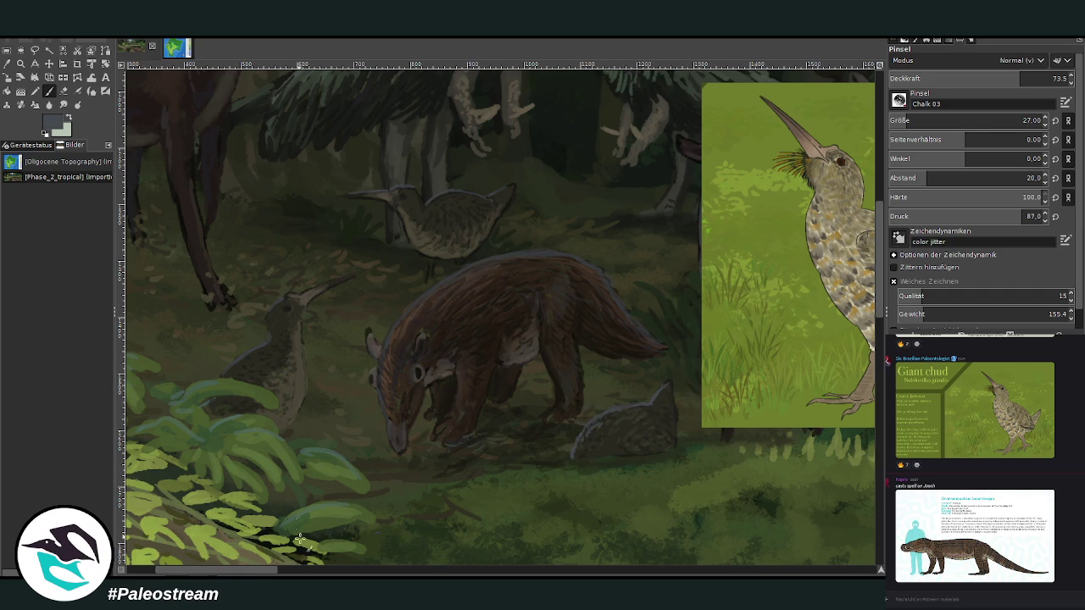
scroll(509, 289, "left", 5)
left_click_drag(405, 369, 418, 335)
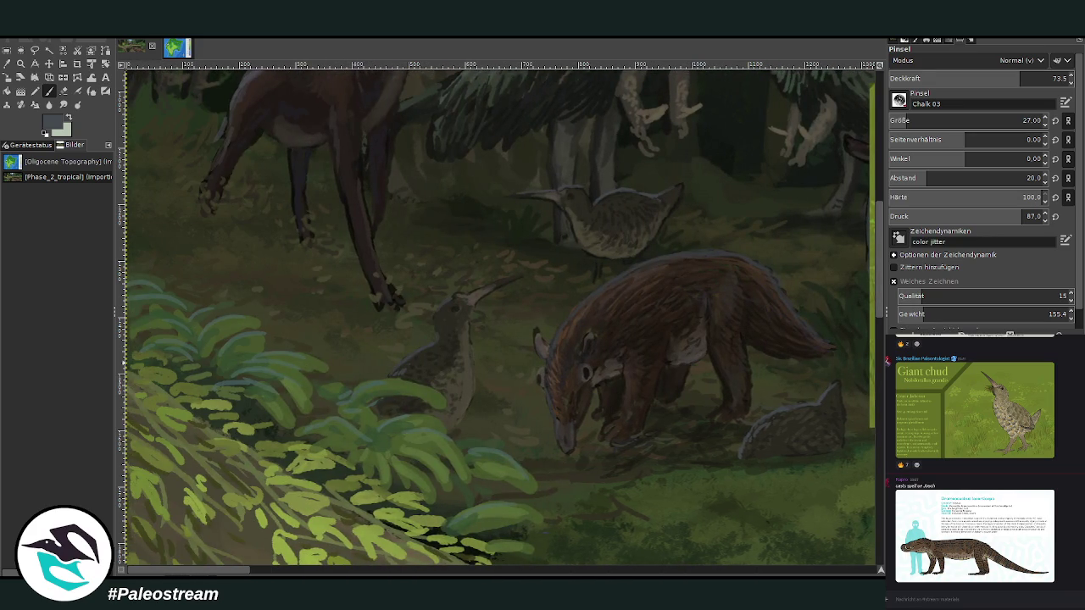
- Pick a darker ground green, lower opacity to 41.3, and zoom out to the full painting
left_click(853, 468, "ctrl")
left_click(842, 464, "ctrl")
key("less")
key("less")
key("less")
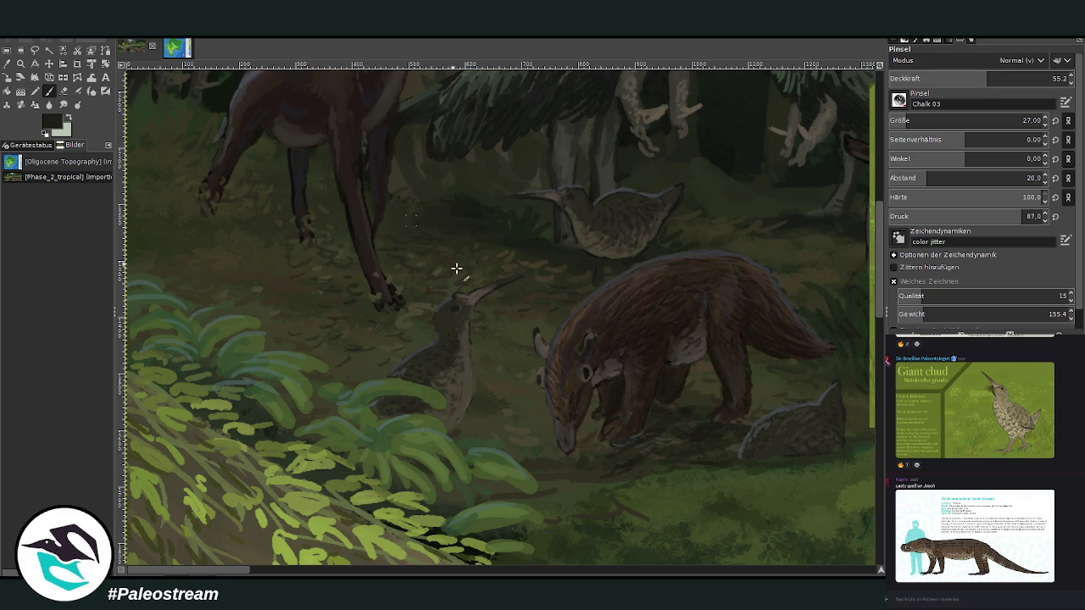
left_click(963, 79)
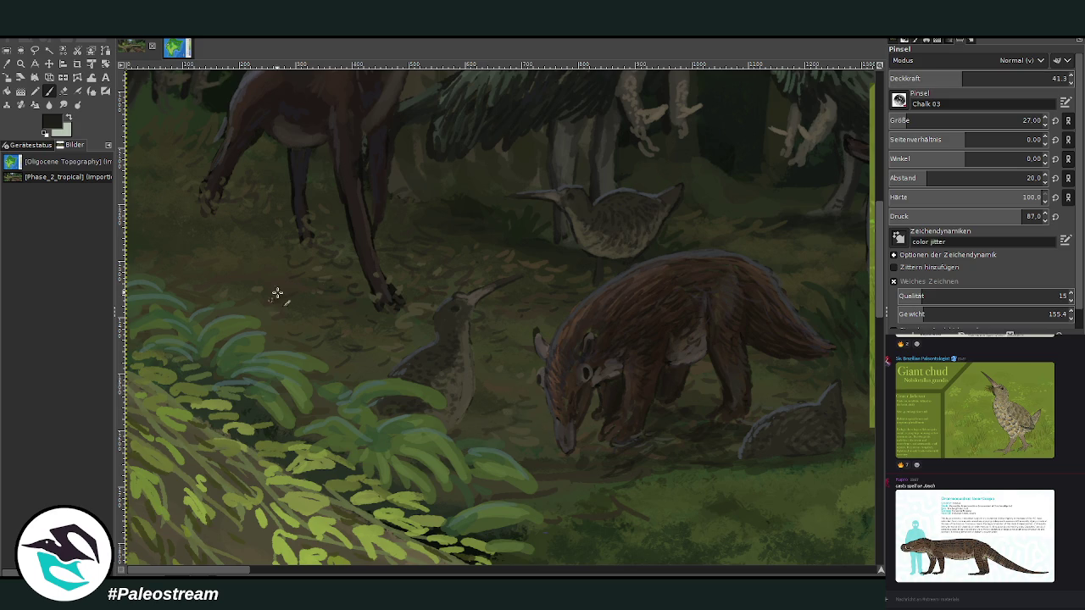
scroll(201, 286, "down", 3)
scroll(201, 286, "down", 3)
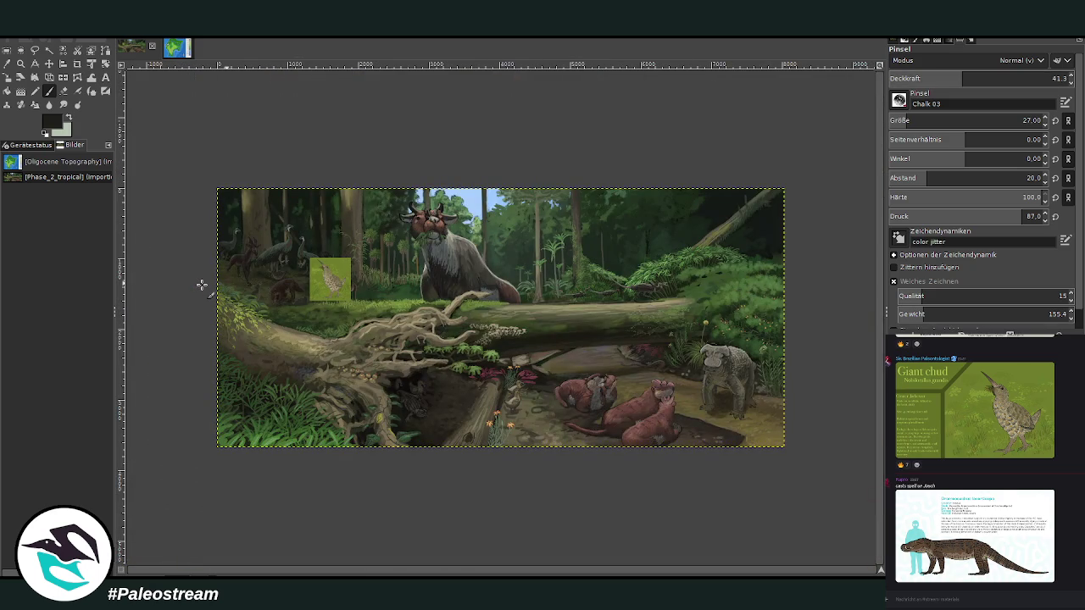
- Zoom onto the fallen log and paint a black hollow with a size-476, nearly opaque brush
key("z")
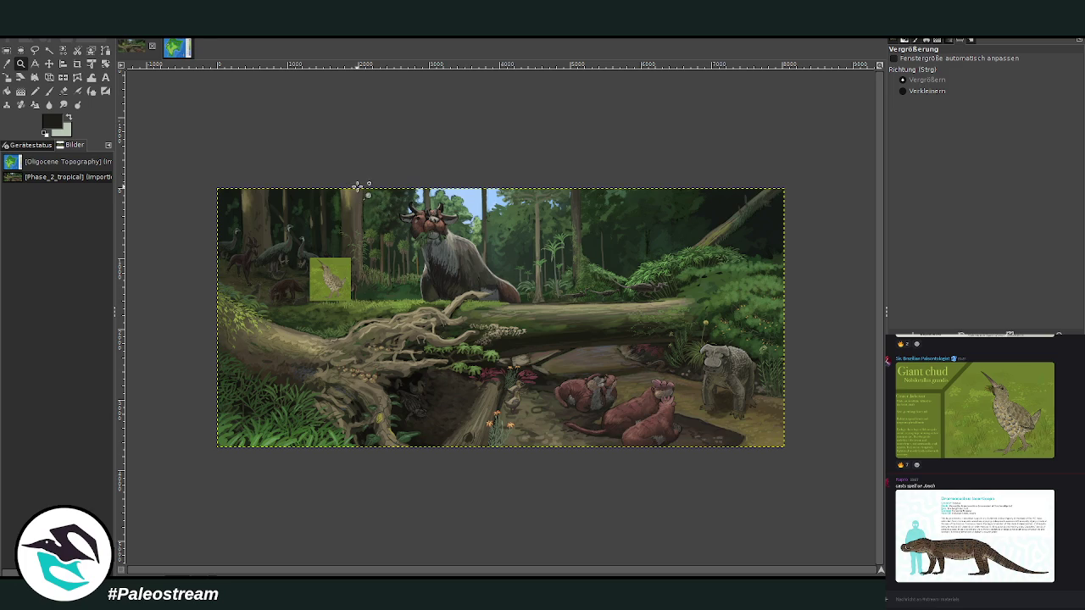
left_click_drag(468, 194, 657, 444)
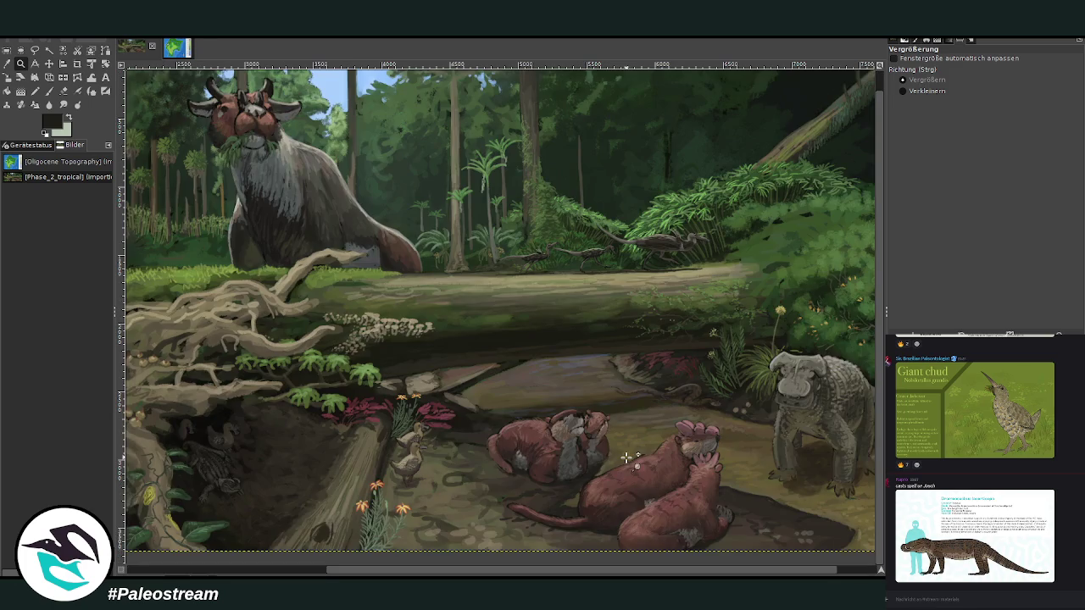
left_click(48, 90)
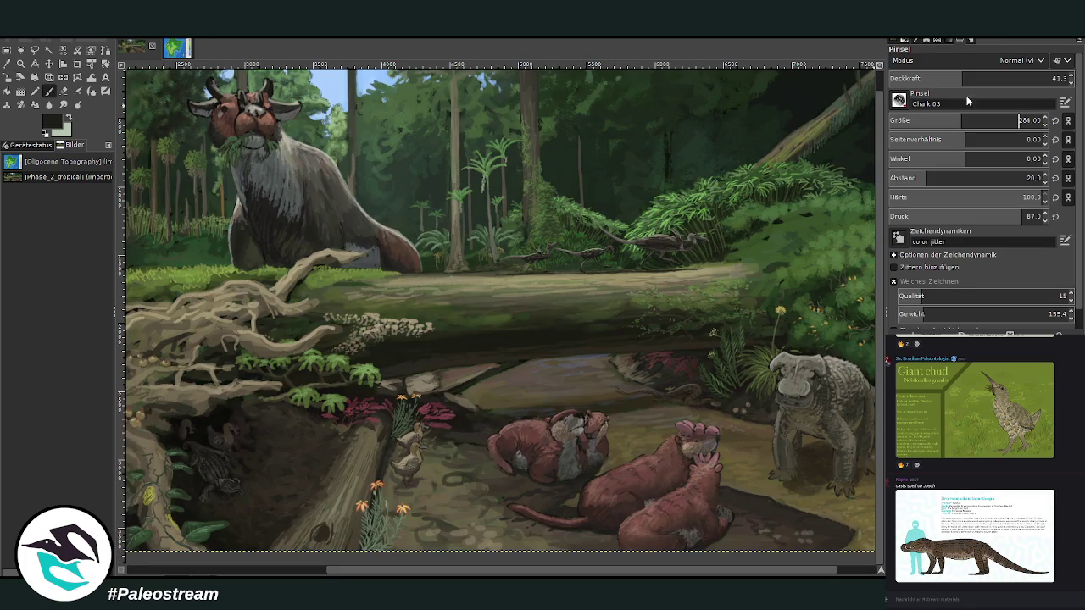
left_click_drag(1040, 68, 1053, 77)
left_click(1018, 119)
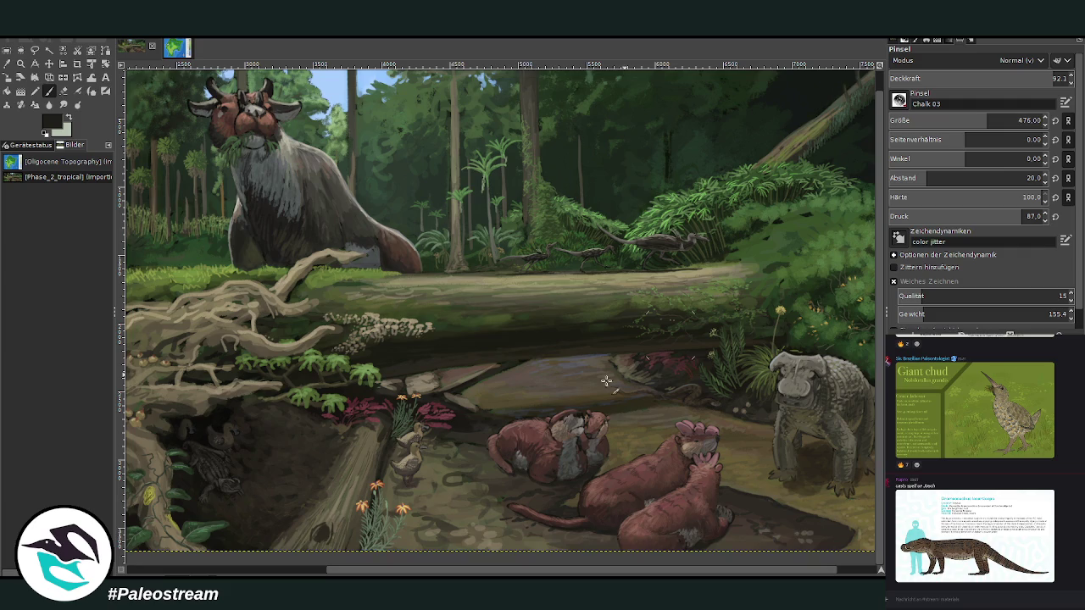
mouse_move(499, 337)
left_mouse_down()
mouse_move(472, 302)
mouse_move(562, 322)
mouse_move(484, 332)
mouse_move(581, 303)
left_mouse_up()
left_click(778, 366, "ctrl")
mouse_move(509, 334)
left_mouse_down()
mouse_move(553, 317)
mouse_move(576, 330)
mouse_move(610, 300)
left_mouse_up()
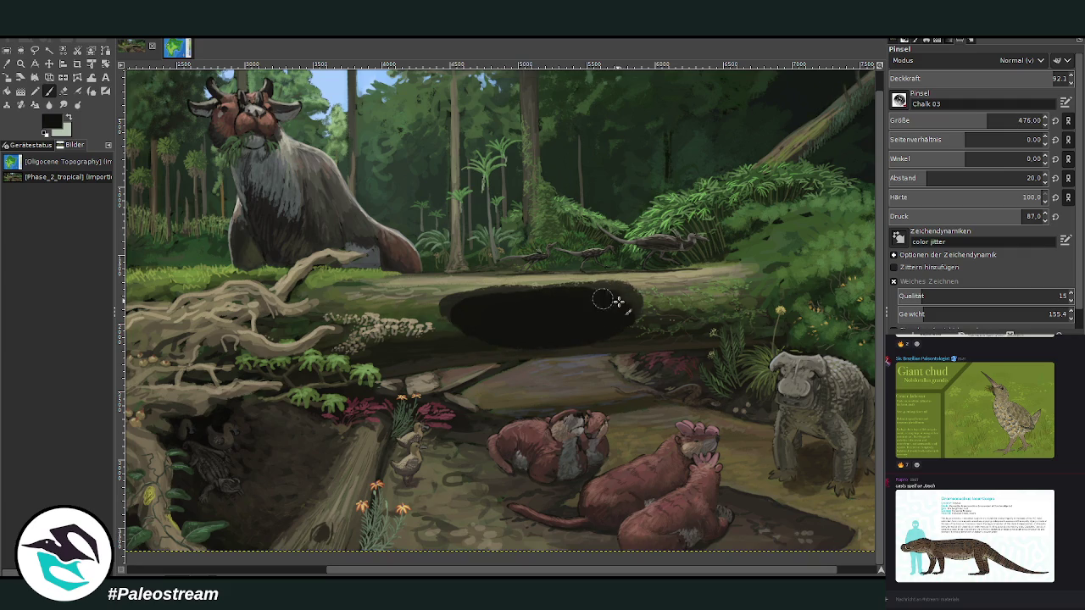
- Sketch looping light lines inside the hollow with a size-74 brush at 54.9 opacity
left_click(856, 452, "ctrl")
left_click_drag(987, 120, 922, 121)
left_click(988, 78)
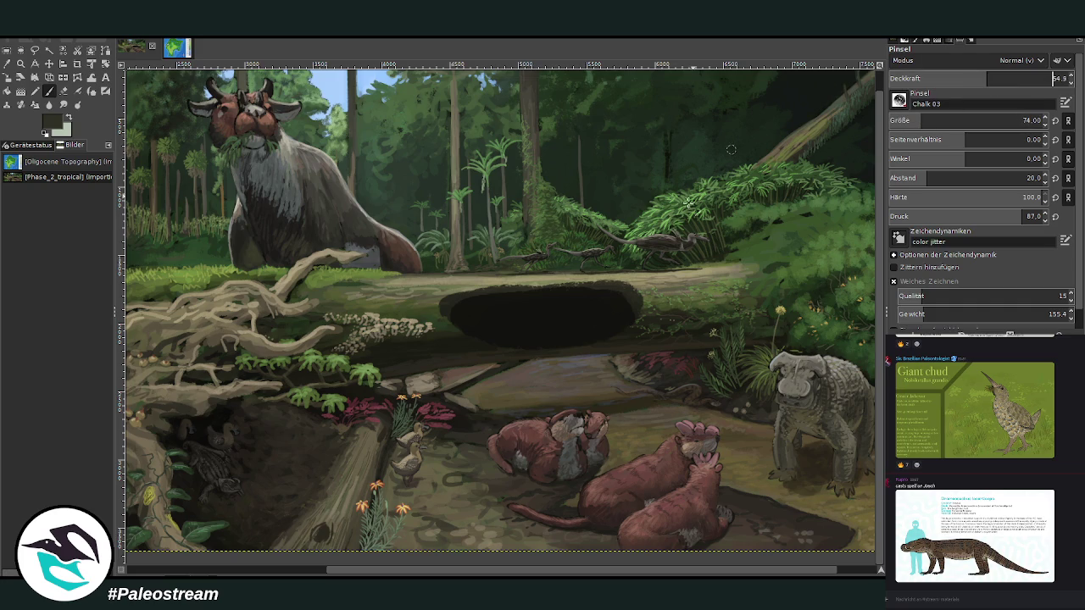
mouse_move(519, 317)
left_mouse_down()
mouse_move(600, 331)
mouse_move(552, 307)
mouse_move(495, 331)
mouse_move(481, 319)
mouse_move(543, 339)
mouse_move(590, 338)
left_mouse_up()
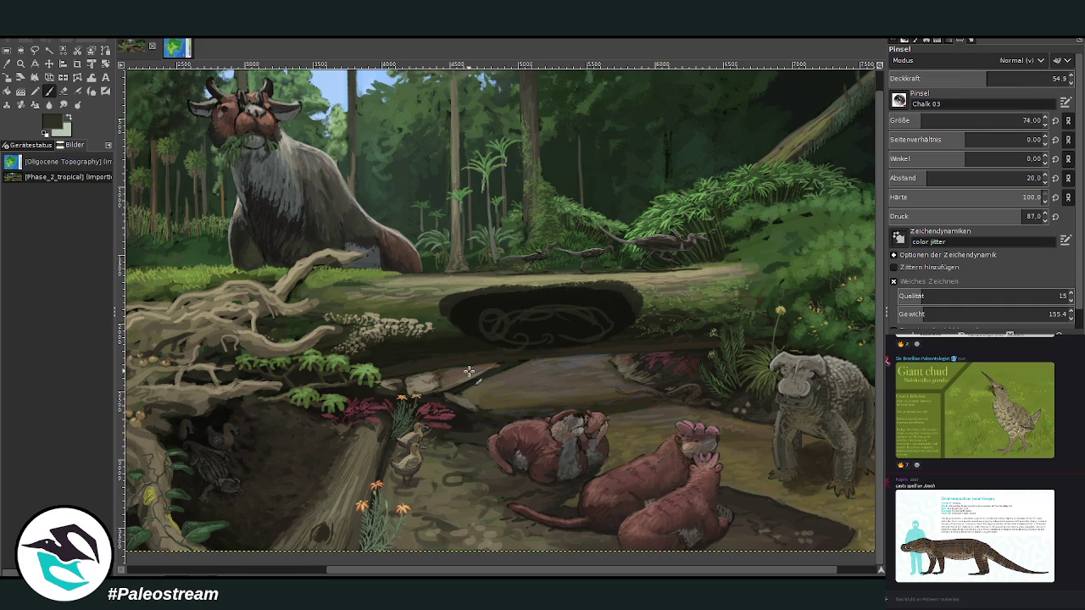
- Undo the sketch lines and blackest paint in the log hollow
scroll(468, 371, "down", 2)
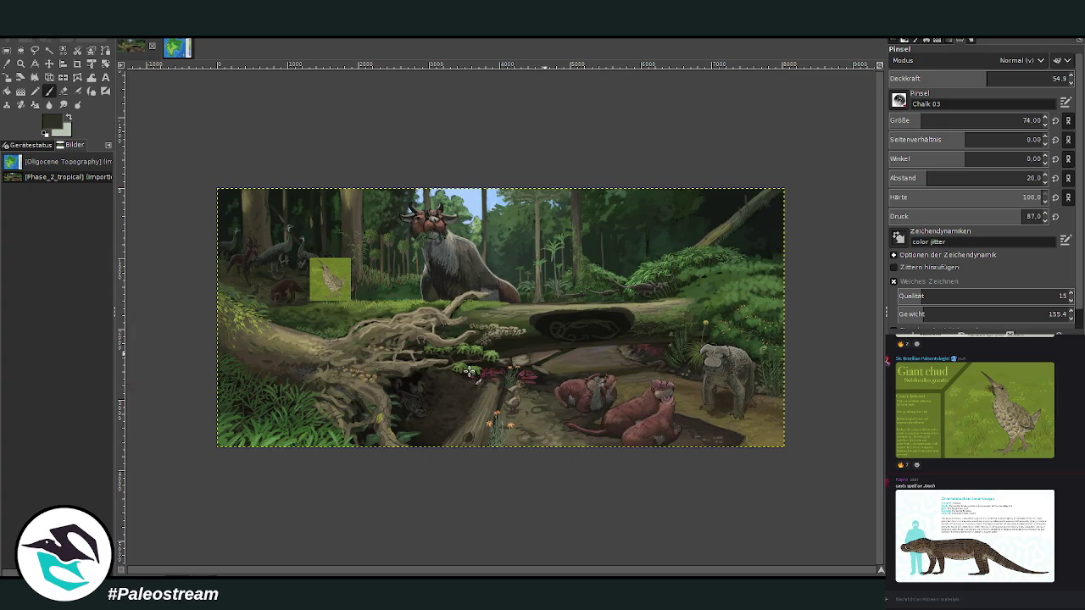
key("ctrl+z")
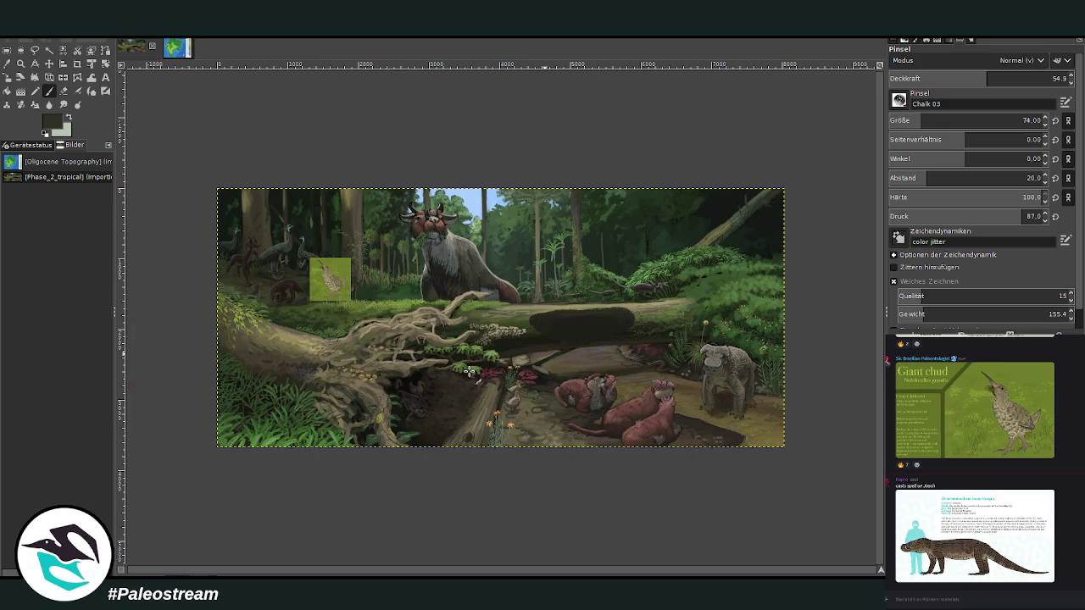
key("ctrl+z")
- Zoom into the upper-right forest, reset colours to black and white, and undo a test stroke on the log
key("z")
left_click_drag(592, 193, 729, 295)
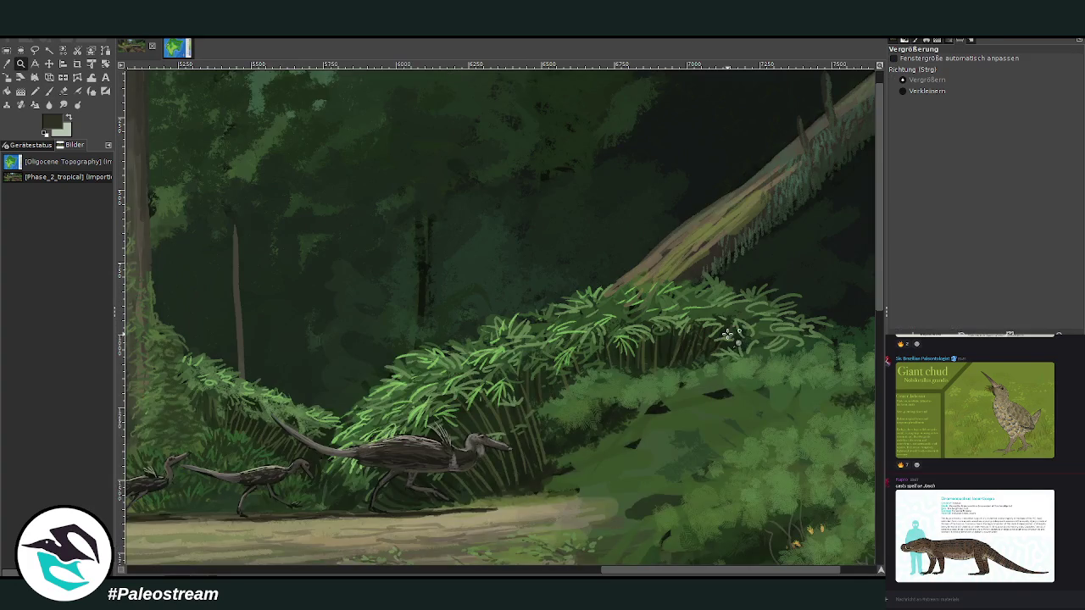
key("p")
key("d")
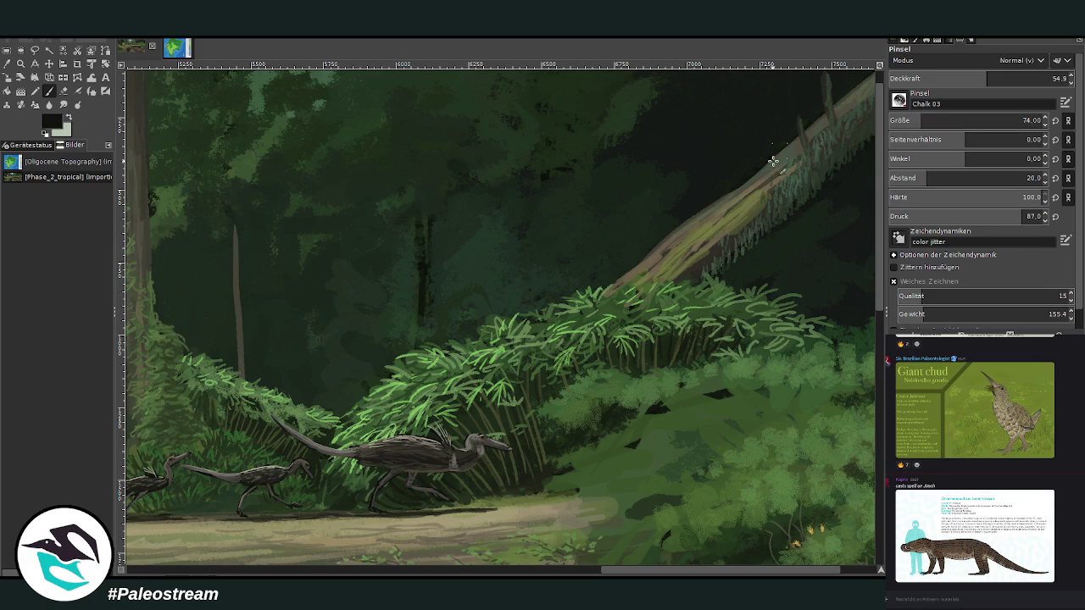
left_click_drag(668, 224, 663, 253)
key("ctrl+z")
- Zoom out to the whole painting, then zoom into the upper-left forest
key("minus")
key("minus")
key("minus")
key("minus")
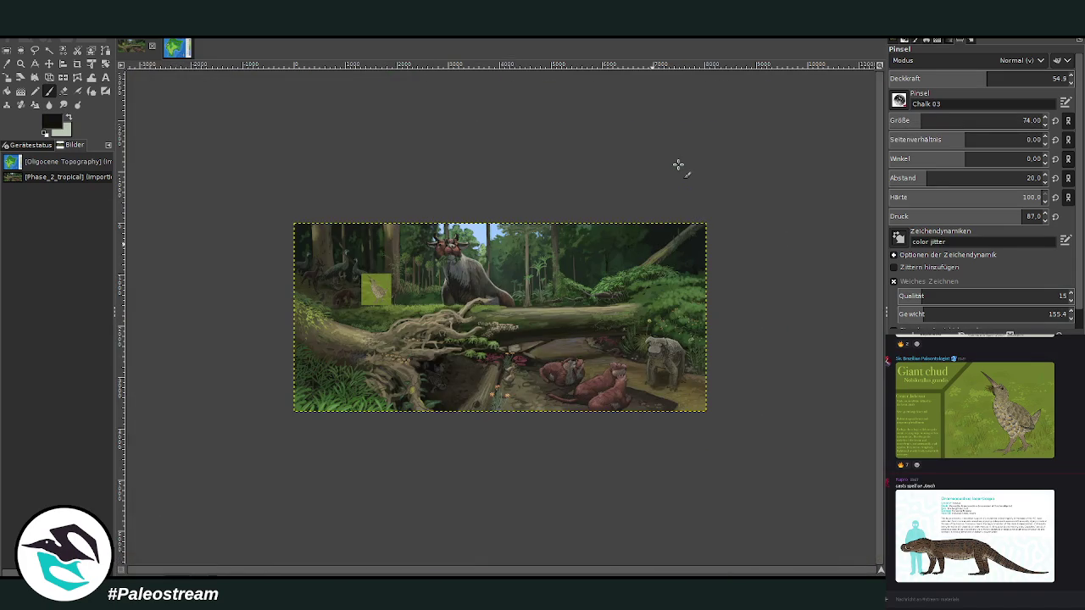
left_click(21, 62)
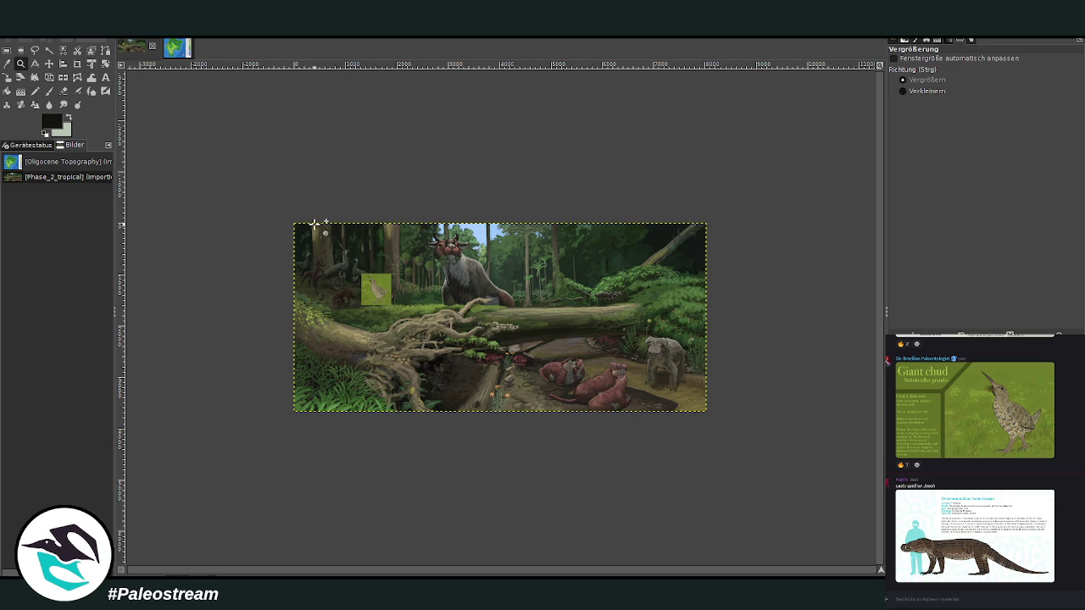
left_click_drag(315, 225, 451, 408)
left_click(361, 197)
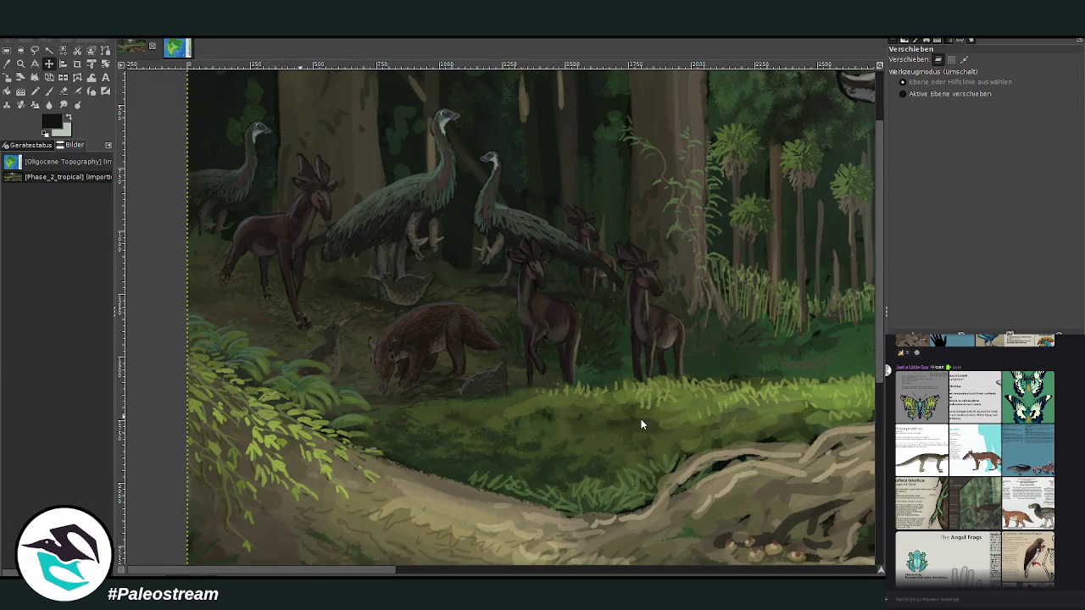
- Paste the copied Thylacolestes putorius species info sheet into the painting as a floating layer
key("ctrl+v")
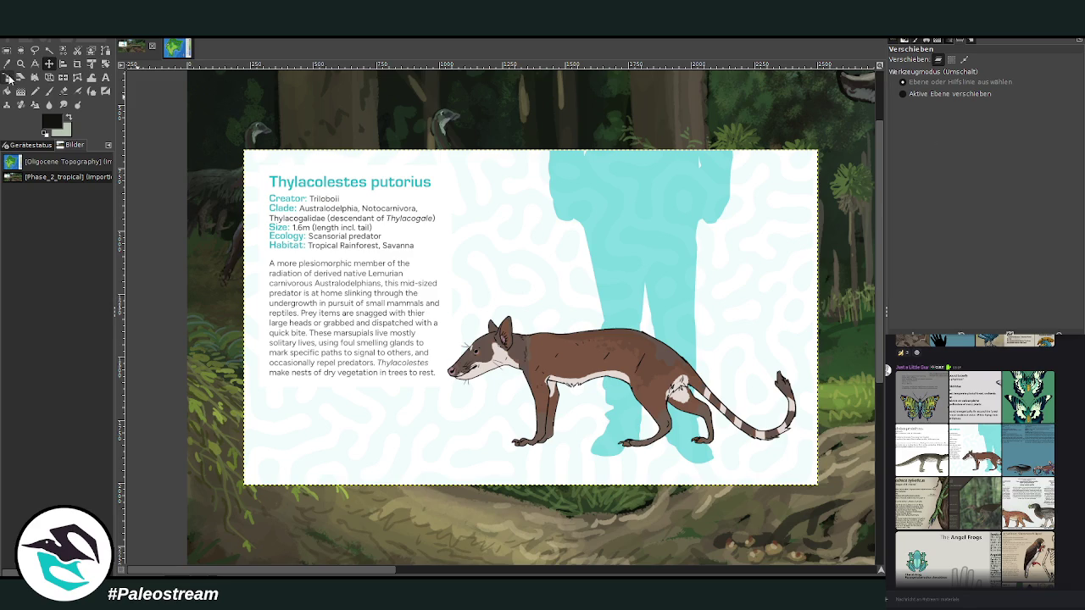
- Zoom out to the whole scene and move the pasted info sheet to the upper centre
left_click(21, 64)
left_click(347, 309, "ctrl")
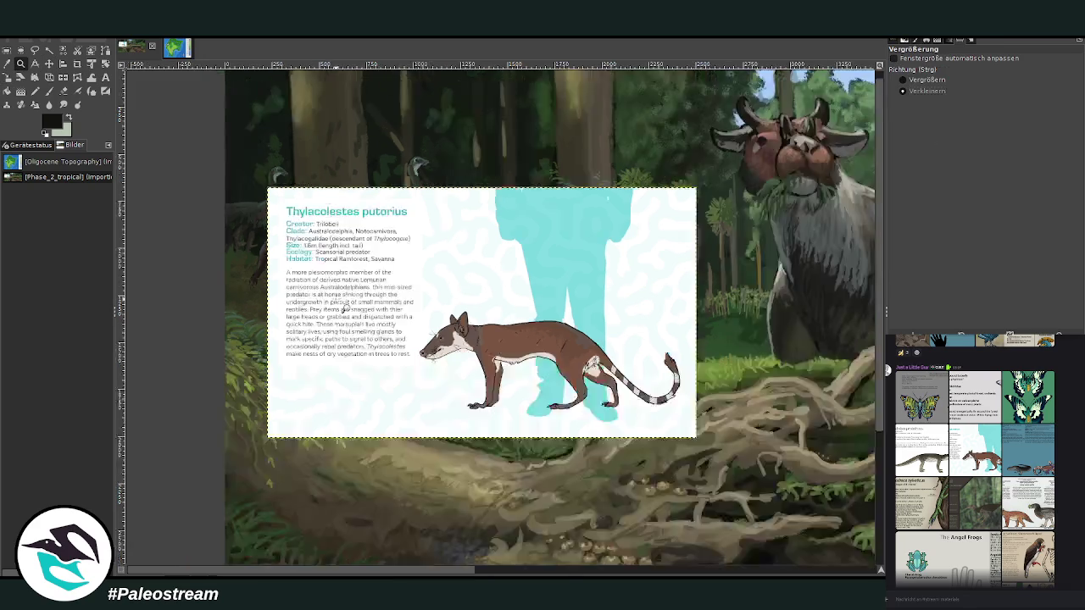
left_click(347, 310, "ctrl")
scroll(464, 575, "right", 5)
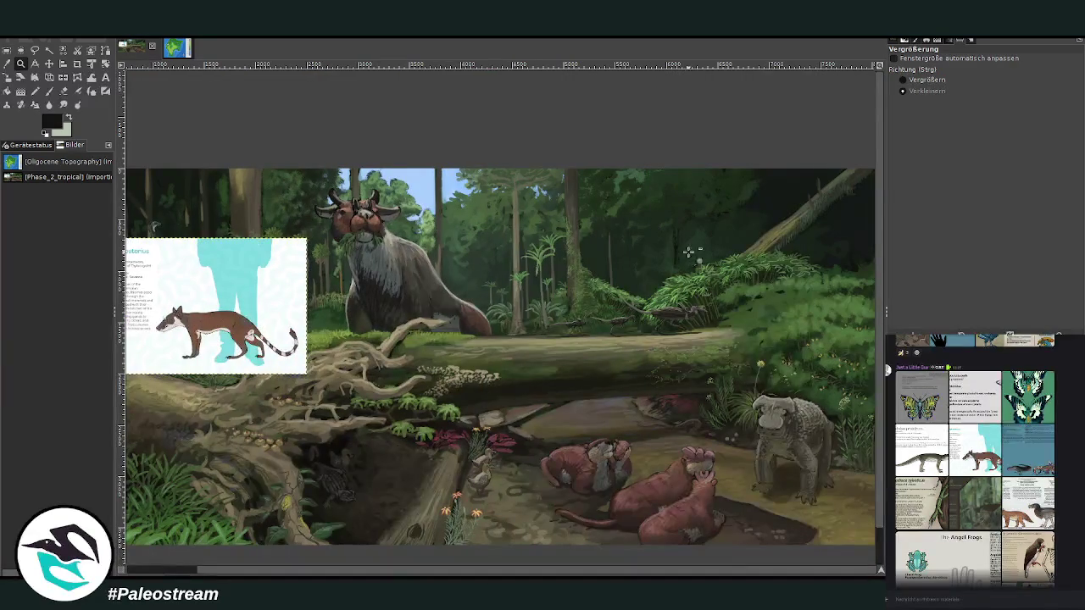
left_click(49, 63)
mouse_move(288, 276)
left_mouse_down()
mouse_move(680, 247)
mouse_move(545, 323)
left_mouse_up()
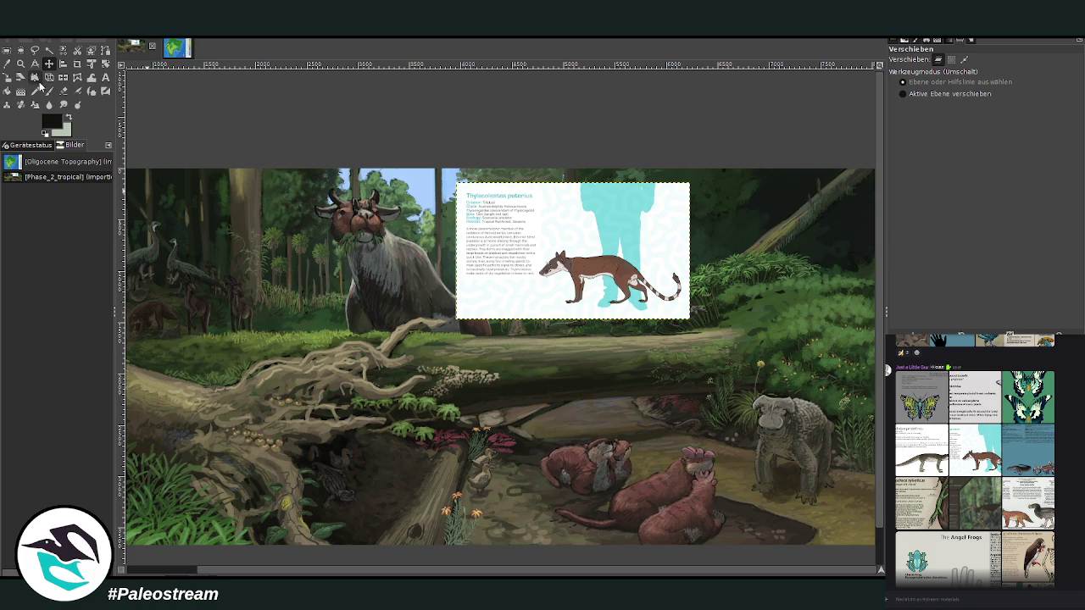
- Crop the sheet to the striped-tail animal drawing and move it above the log
left_click(77, 65)
left_click_drag(541, 236, 684, 312)
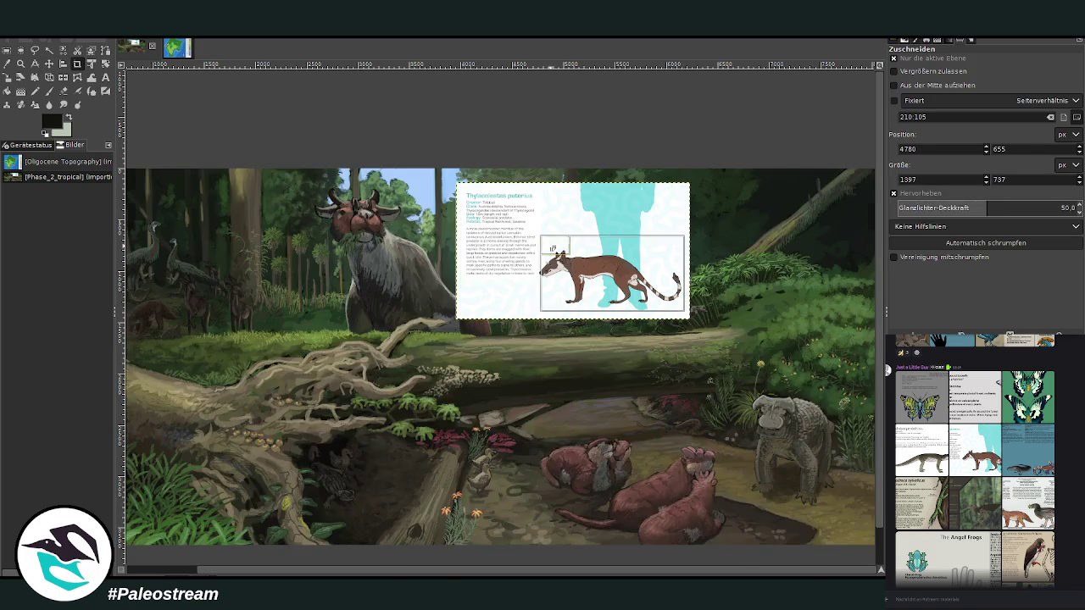
left_click_drag(553, 248, 548, 246)
key("Return")
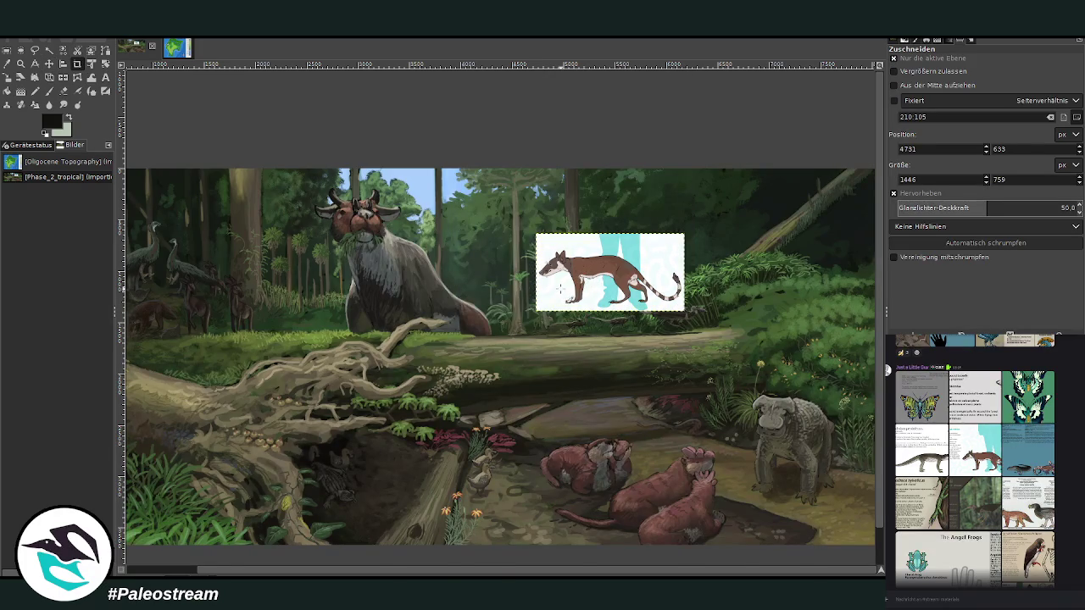
left_click(48, 64)
left_click_drag(667, 277, 702, 217)
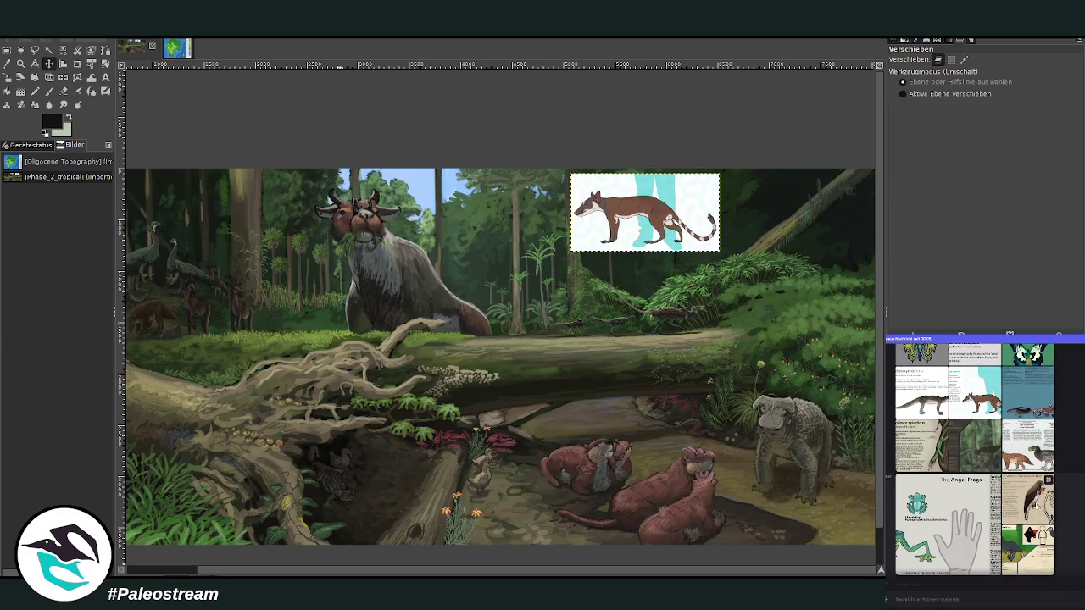
left_click(1027, 517)
left_click(1082, 523)
scroll(974, 466, "up", 2)
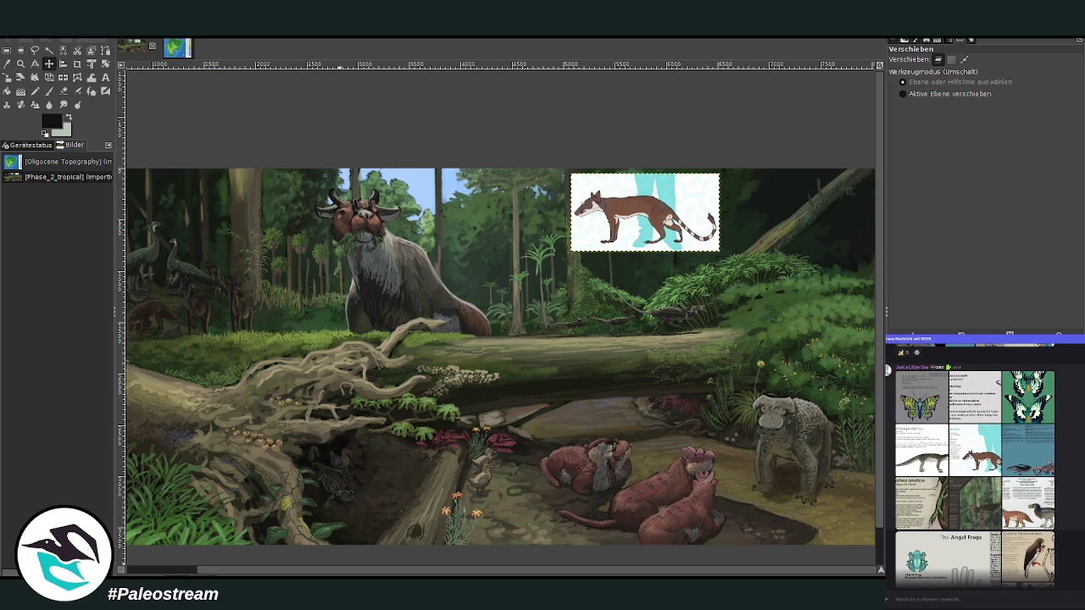
scroll(974, 466, "down", 3)
scroll(975, 466, "down", 3)
scroll(975, 466, "down", 3)
scroll(975, 467, "down", 3)
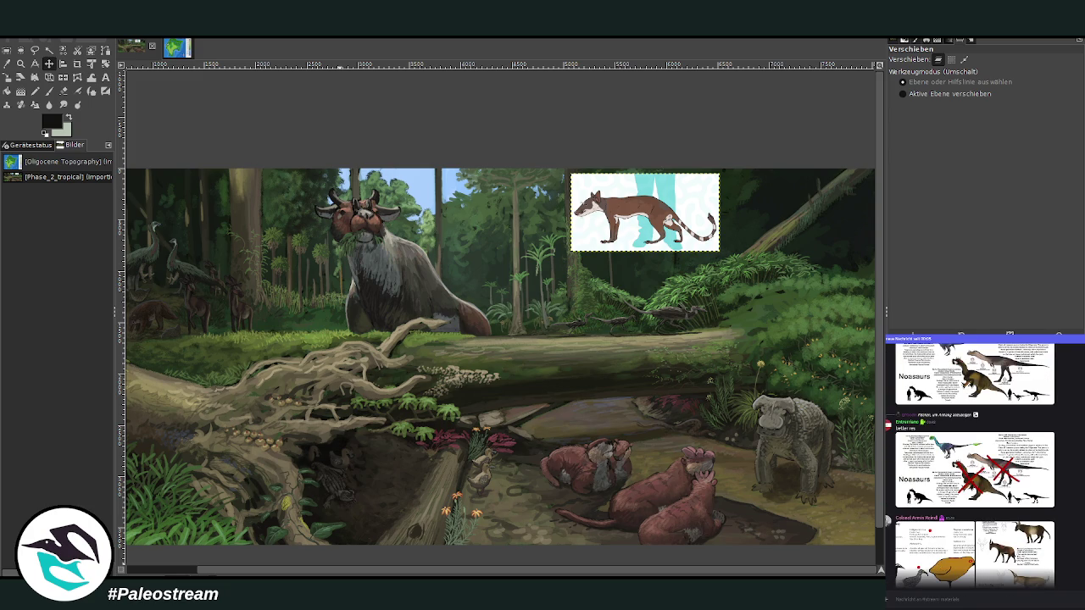
scroll(974, 466, "down", 3)
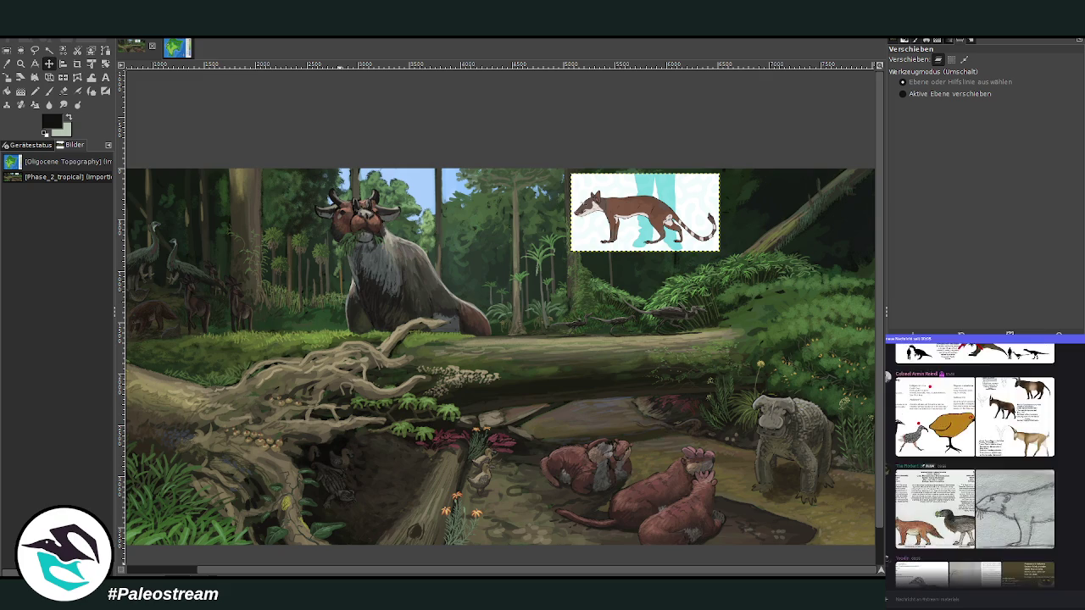
scroll(975, 466, "down", 3)
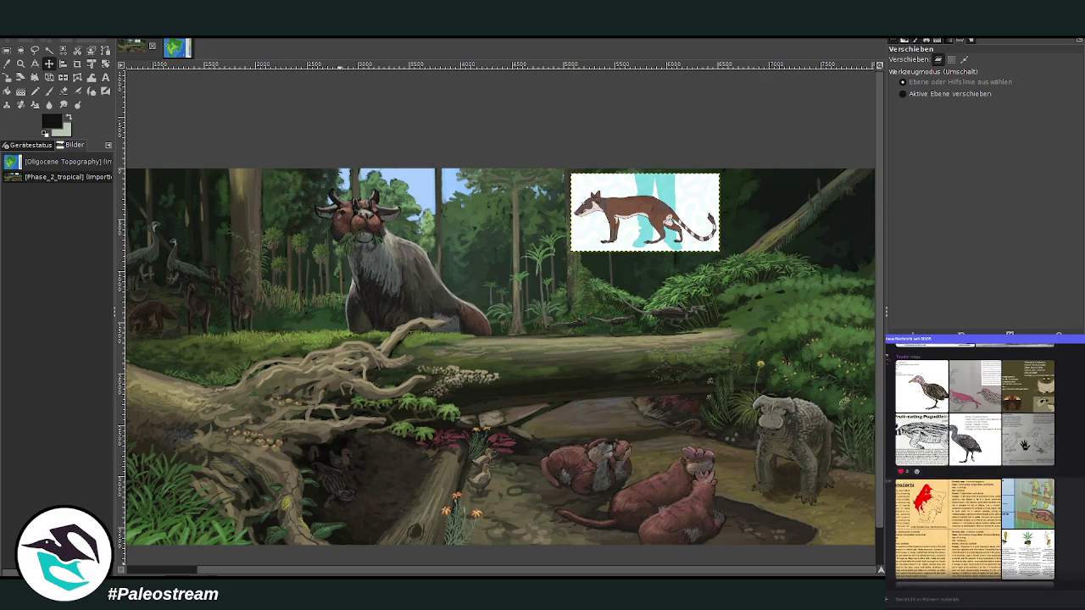
scroll(974, 466, "down", 3)
scroll(975, 466, "down", 3)
scroll(975, 466, "down", 3)
scroll(974, 467, "down", 3)
scroll(975, 466, "up", 2)
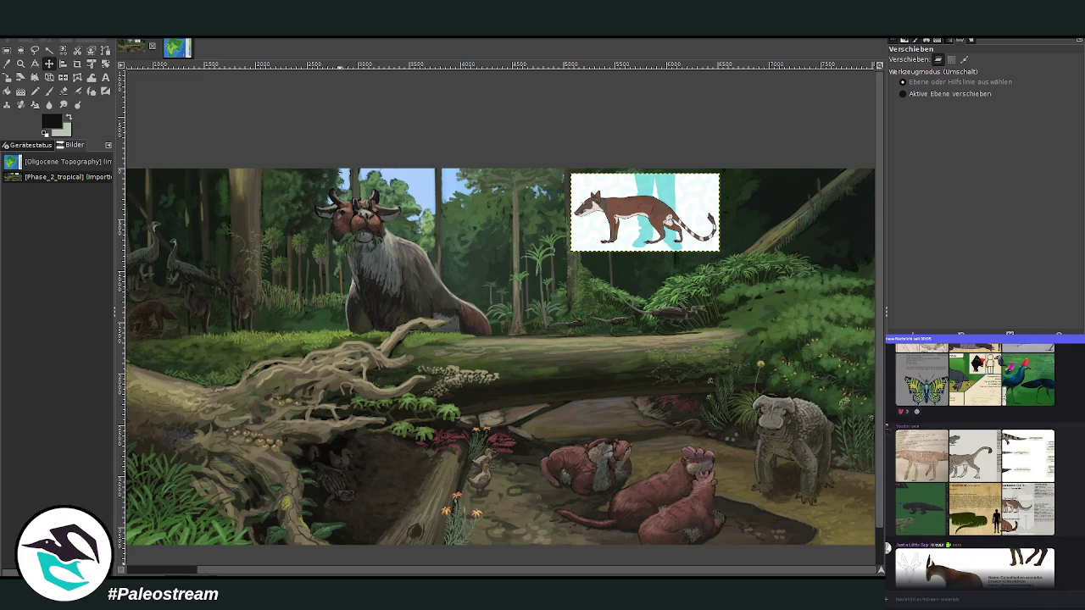
left_click(1027, 456)
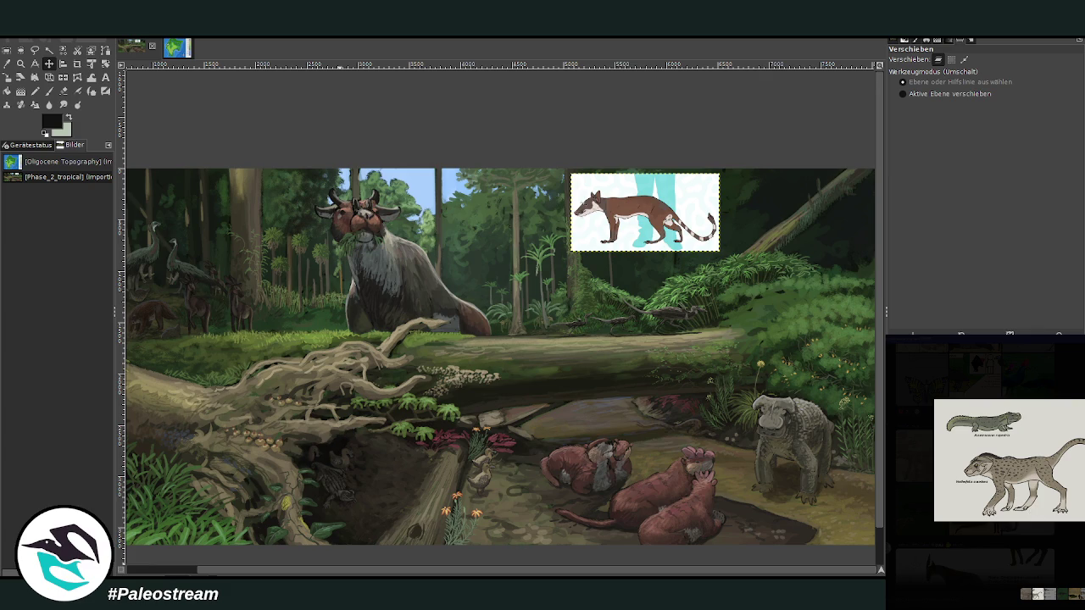
key("Escape")
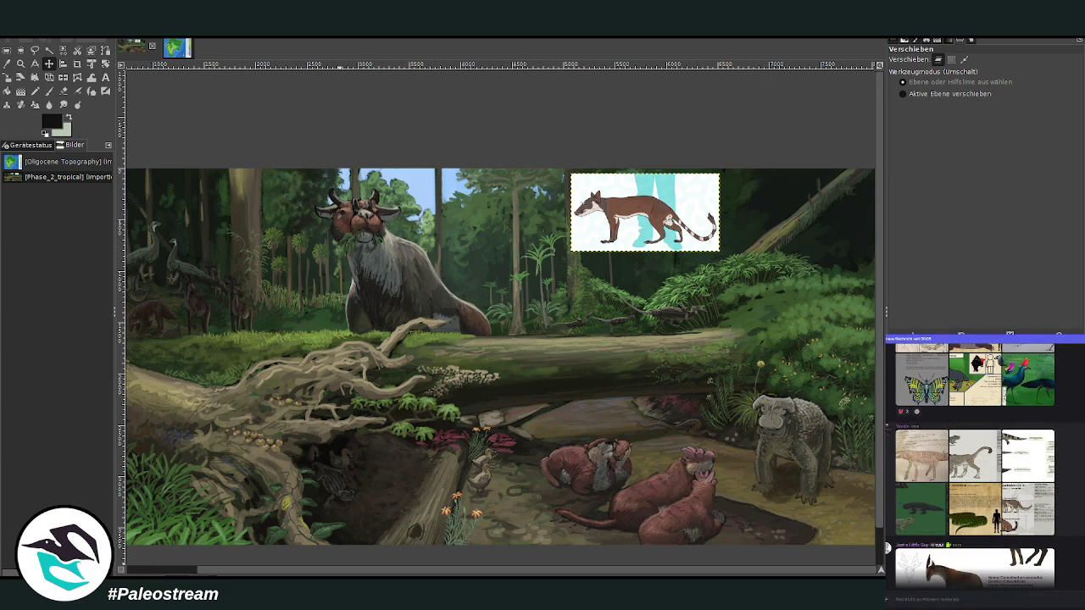
left_click(1025, 462)
key("Escape")
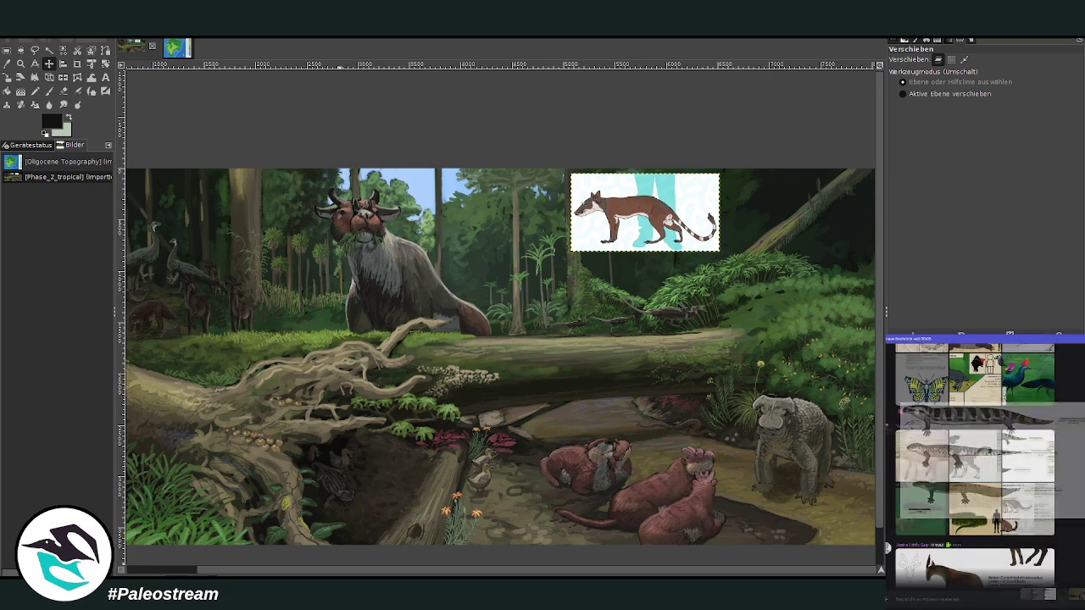
scroll(975, 466, "down", 3)
scroll(975, 466, "down", 3)
scroll(975, 467, "down", 3)
scroll(975, 466, "down", 3)
scroll(975, 466, "down", 3)
scroll(975, 467, "down", 3)
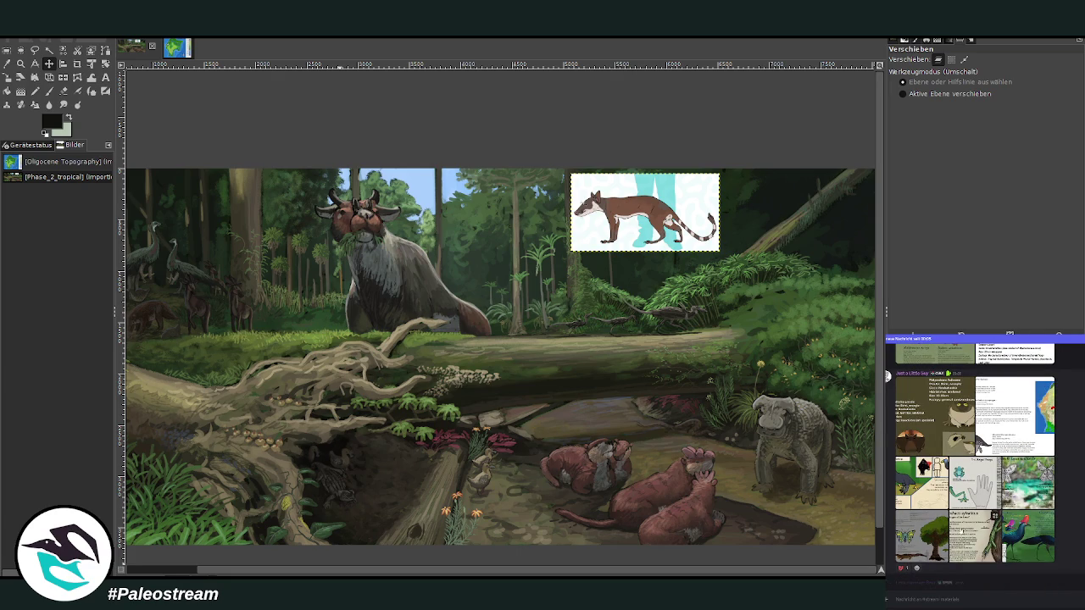
left_click(975, 534)
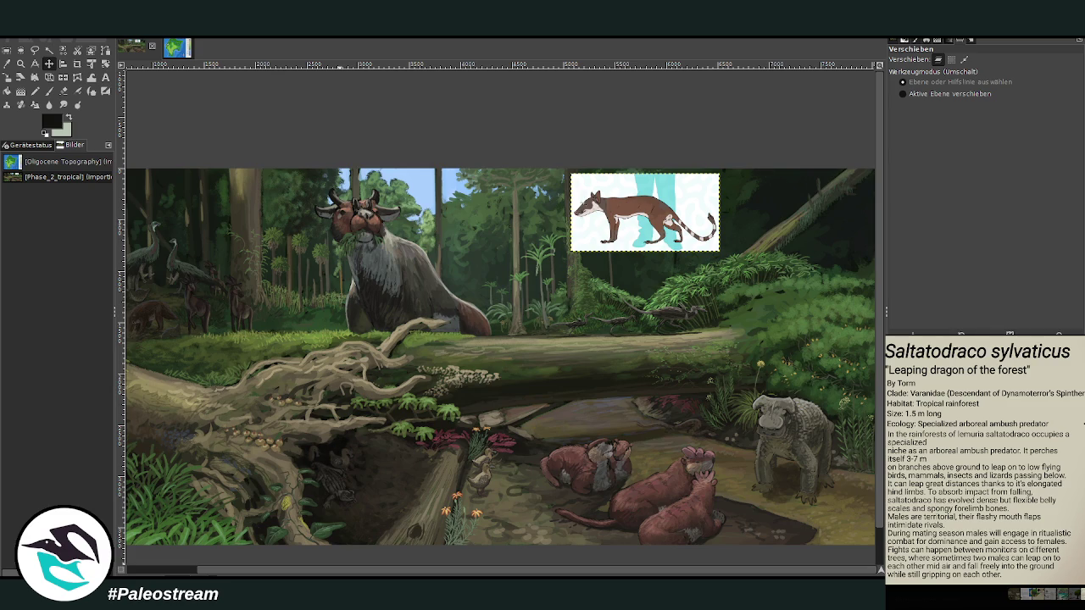
key("Escape")
scroll(985, 464, "down", 2)
scroll(984, 464, "down", 2)
scroll(985, 465, "down", 2)
scroll(974, 464, "down", 2)
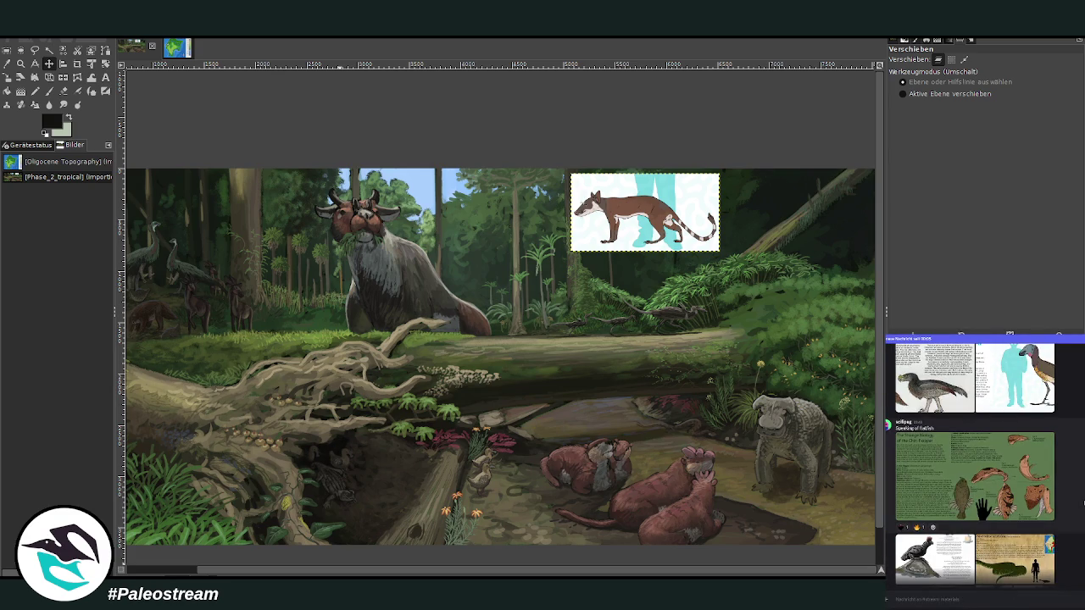
scroll(974, 464, "down", 2)
scroll(975, 465, "up", 3)
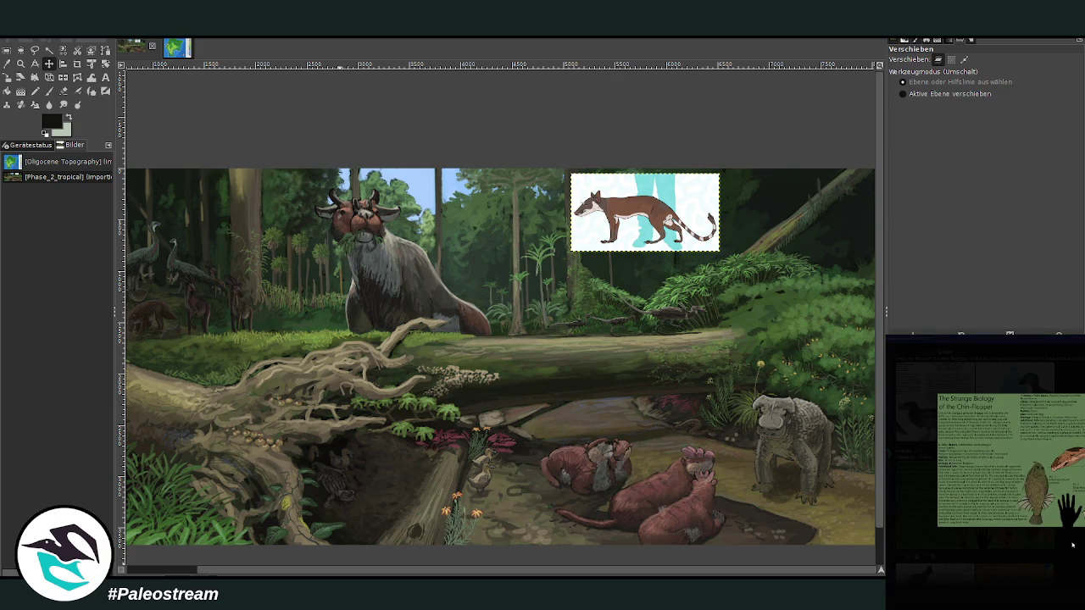
scroll(974, 464, "up", 1)
scroll(975, 464, "up", 2)
scroll(974, 464, "up", 2)
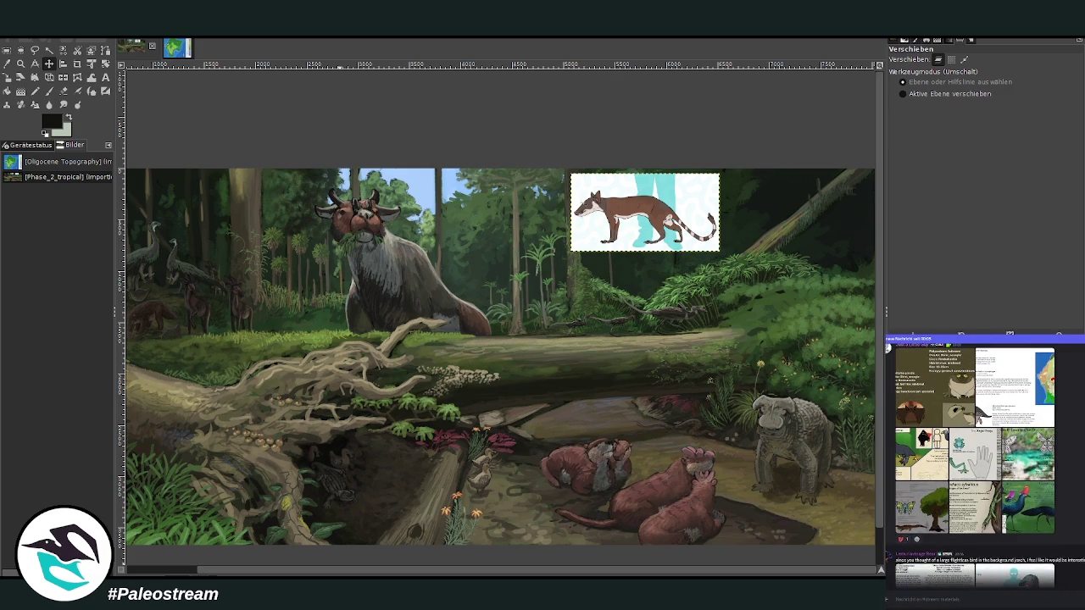
left_click(965, 458)
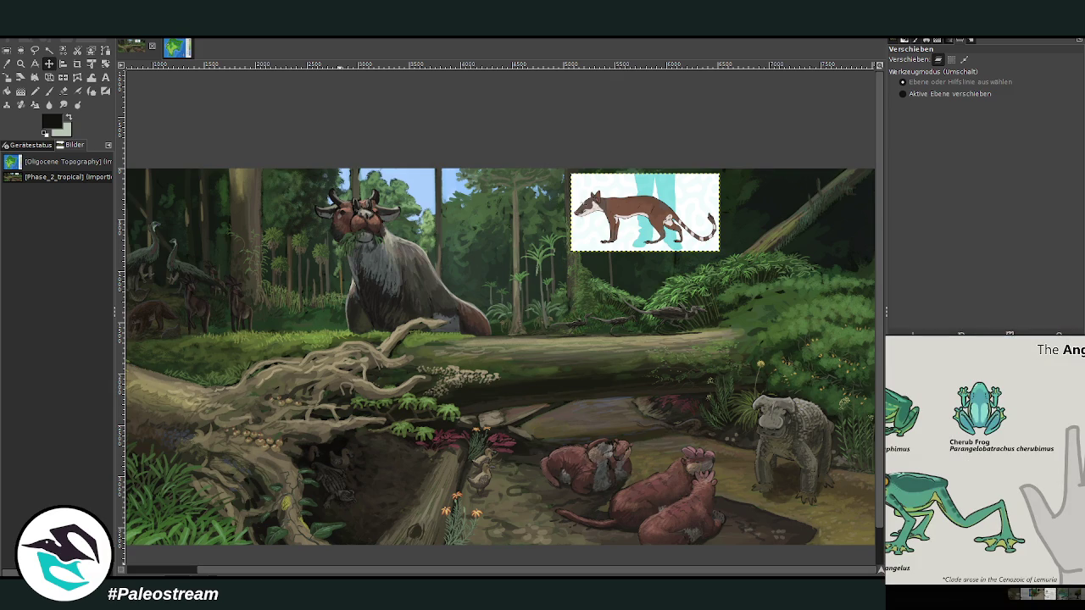
key("Escape")
scroll(974, 464, "down", 3)
scroll(974, 465, "down", 2)
scroll(974, 464, "down", 2)
scroll(975, 464, "down", 3)
scroll(975, 464, "down", 2)
scroll(974, 465, "down", 2)
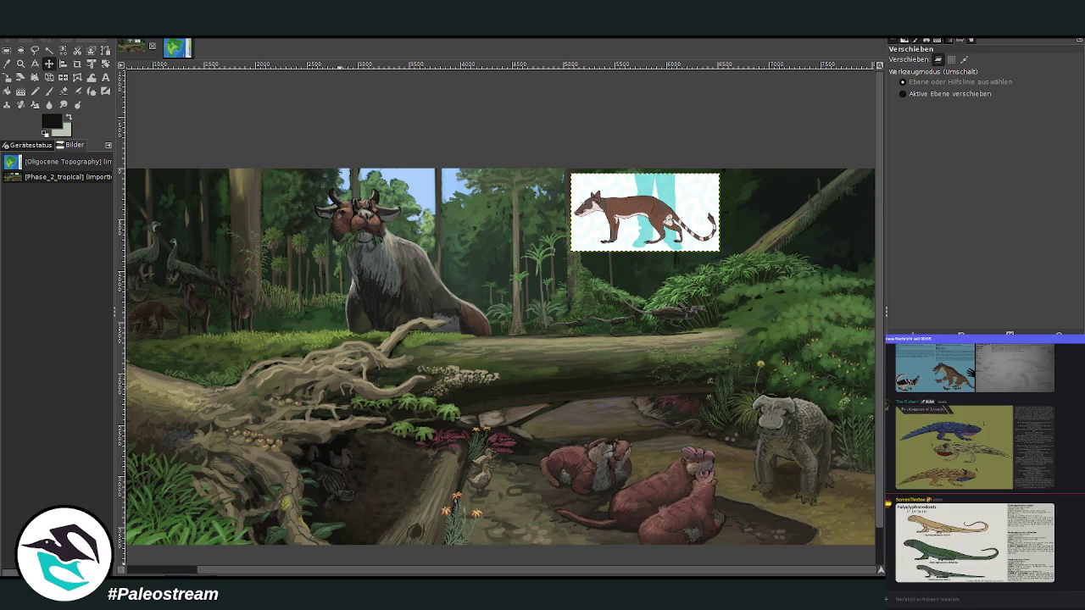
left_click(1008, 548)
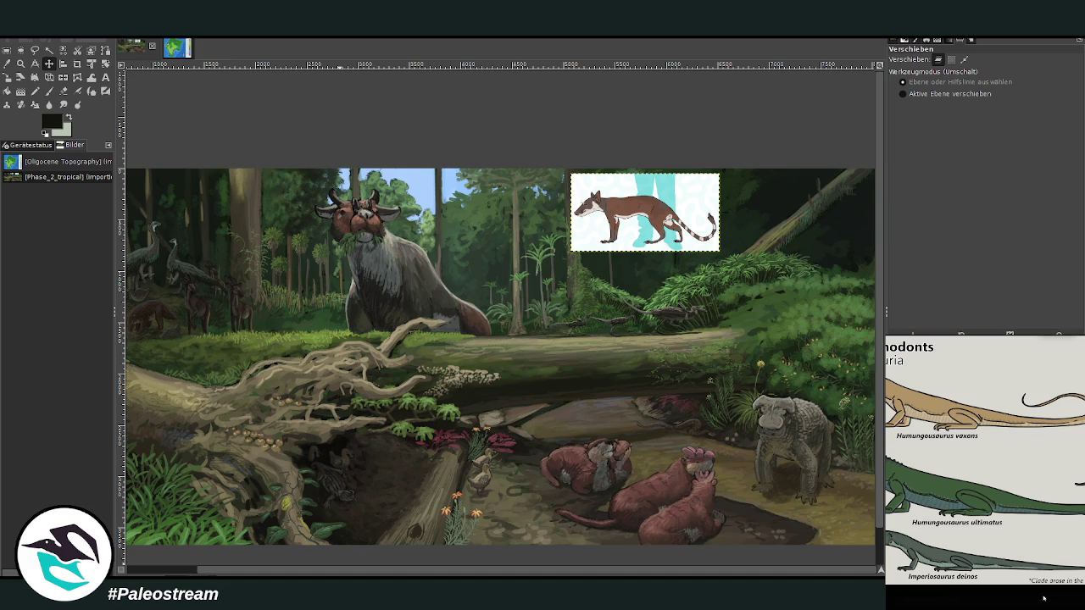
left_click(1043, 599)
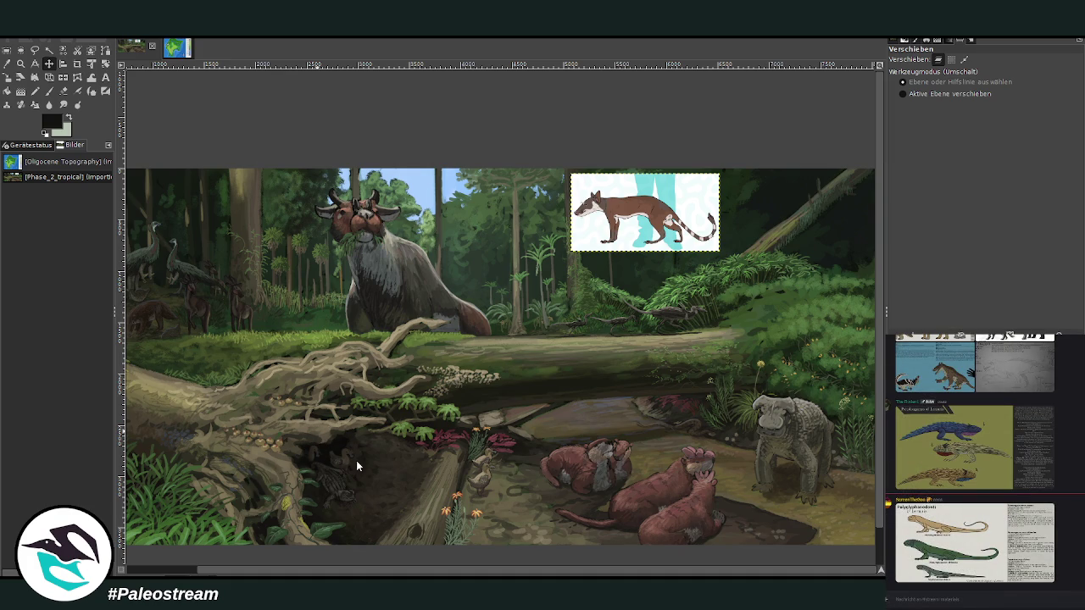
- Paste the Polyglyphanodonts lizard sheet and crop it to the middle green lizard
key("ctrl+v")
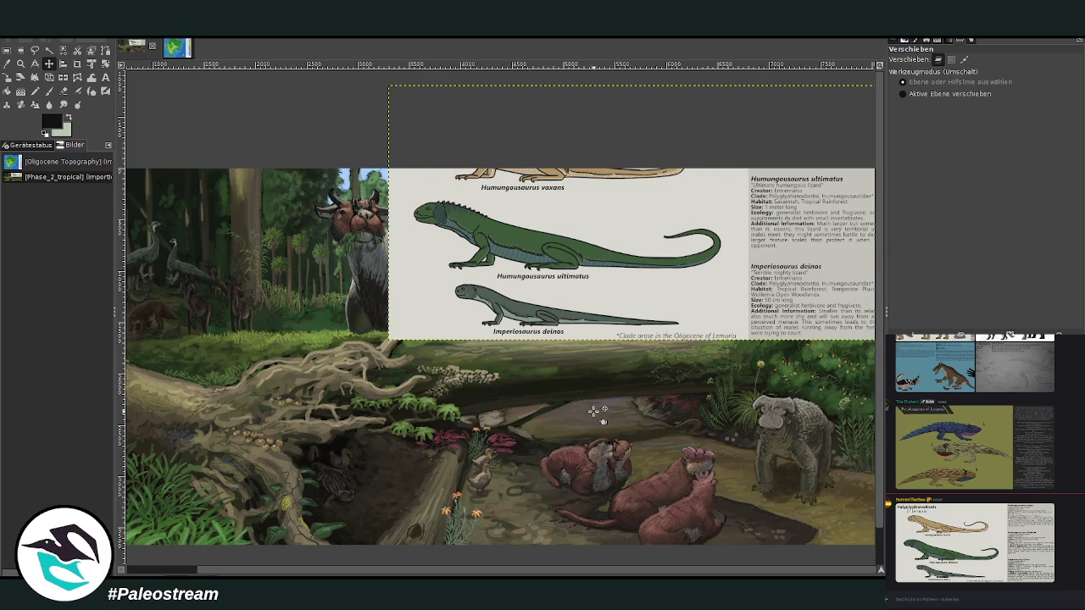
left_click_drag(542, 301, 427, 376)
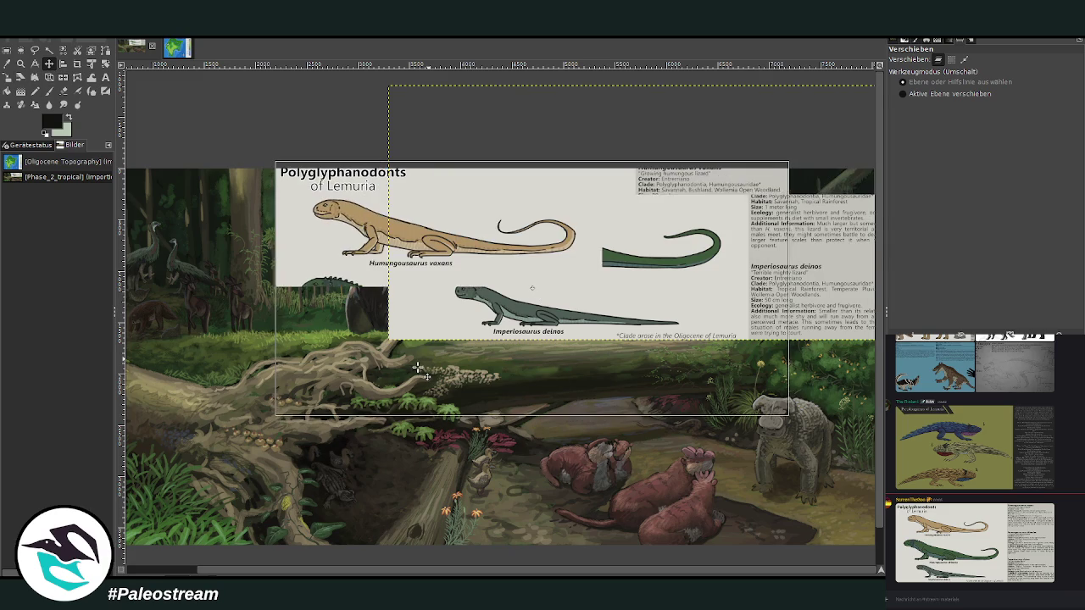
left_click(78, 63)
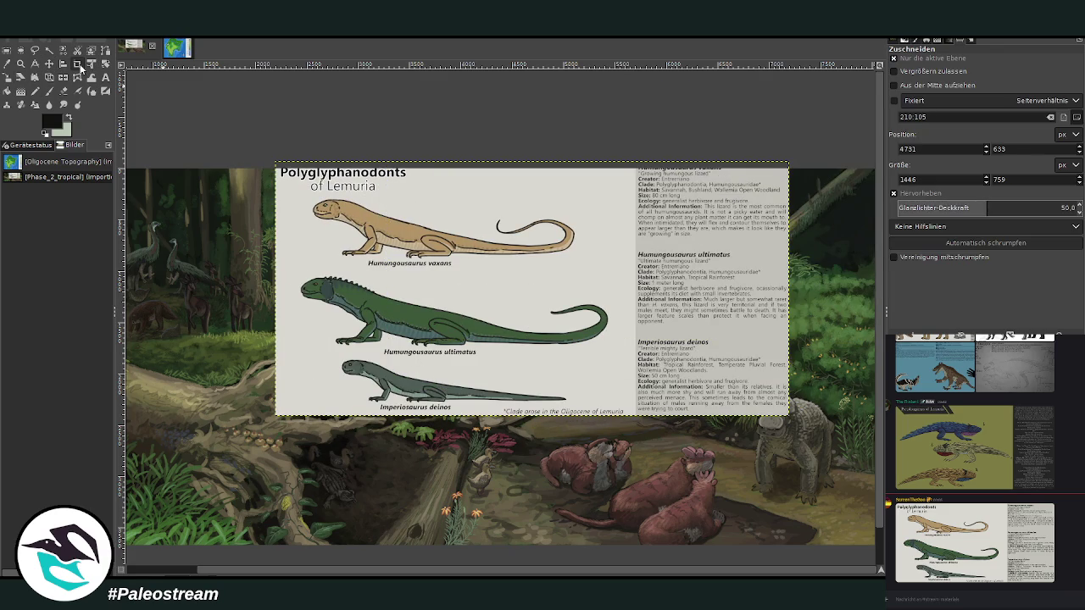
left_click_drag(284, 264, 617, 360)
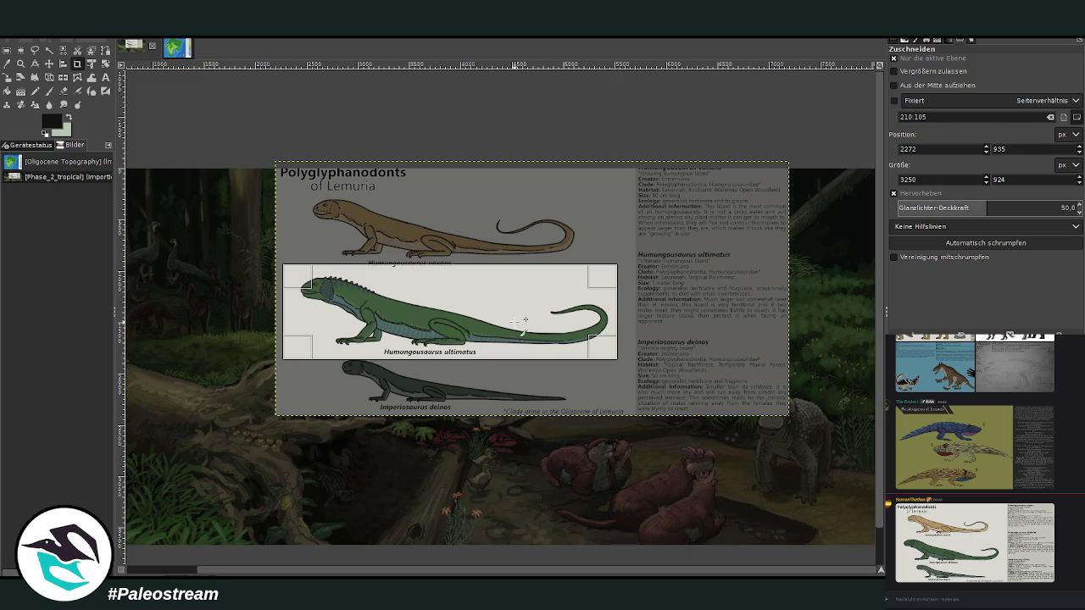
left_click(517, 320)
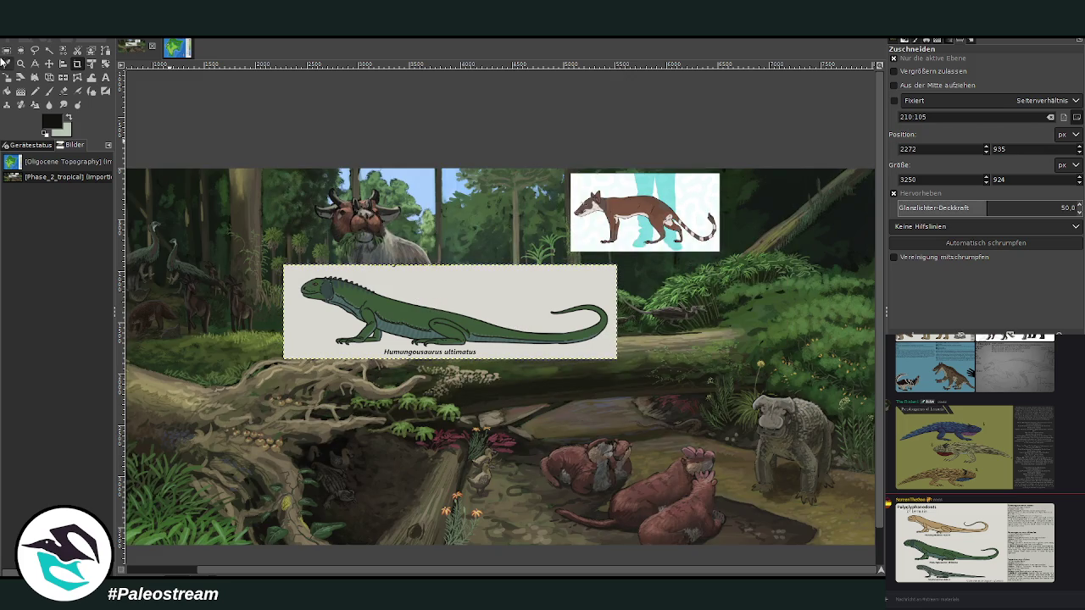
- Move the cropped Humungousaurus lizard card into the upper-left corner of the painting
left_click(48, 64)
left_click_drag(387, 314, 284, 233)
left_click(21, 64)
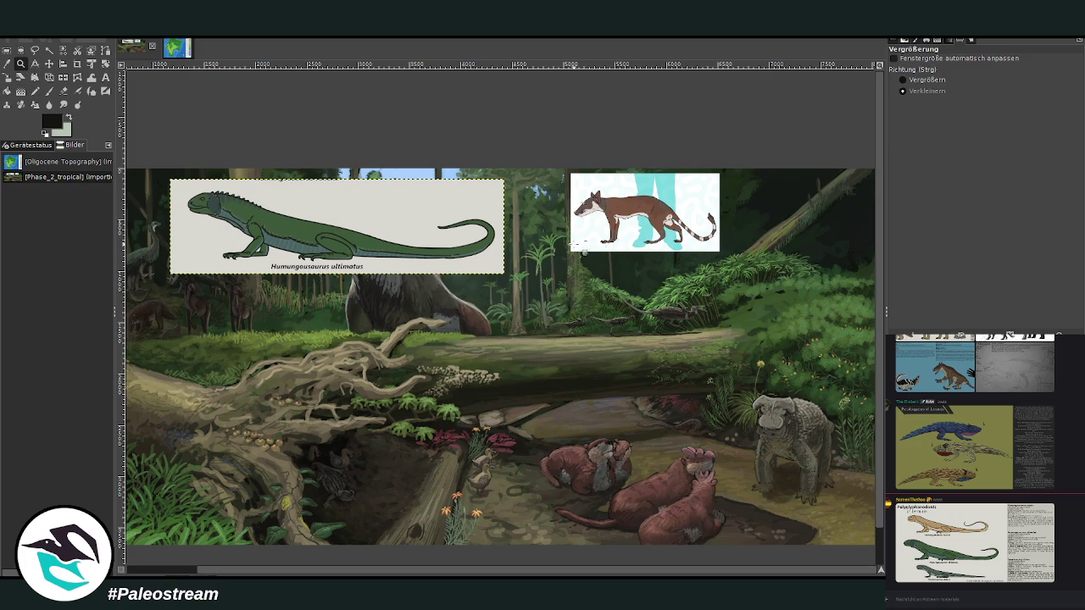
left_click(926, 80)
left_click_drag(551, 158, 850, 319)
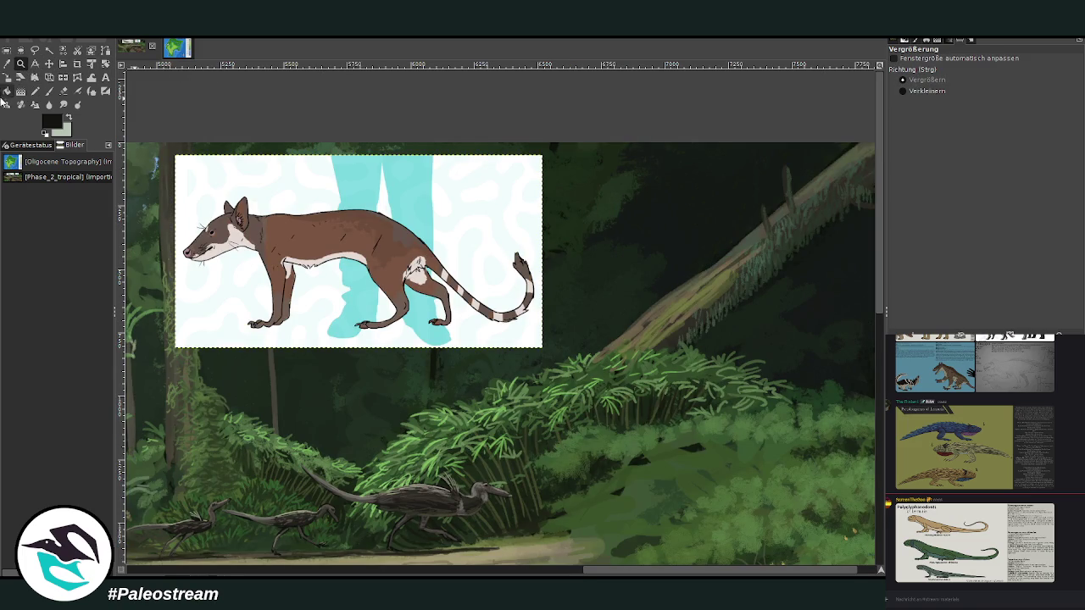
- Shrink the Thylacolestes card with the Scale tool, then make the painting layer active
left_click(5, 78)
mouse_move(176, 155)
left_mouse_down()
mouse_move(335, 236)
mouse_move(488, 199)
left_mouse_up()
left_click(836, 149)
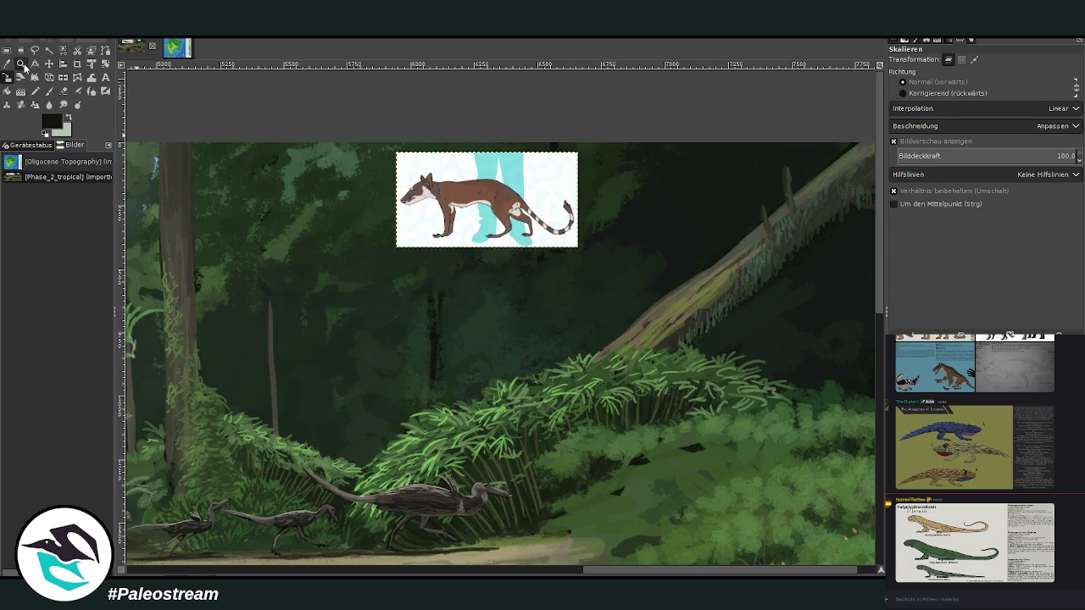
left_click(21, 63)
left_click_drag(345, 110, 783, 388)
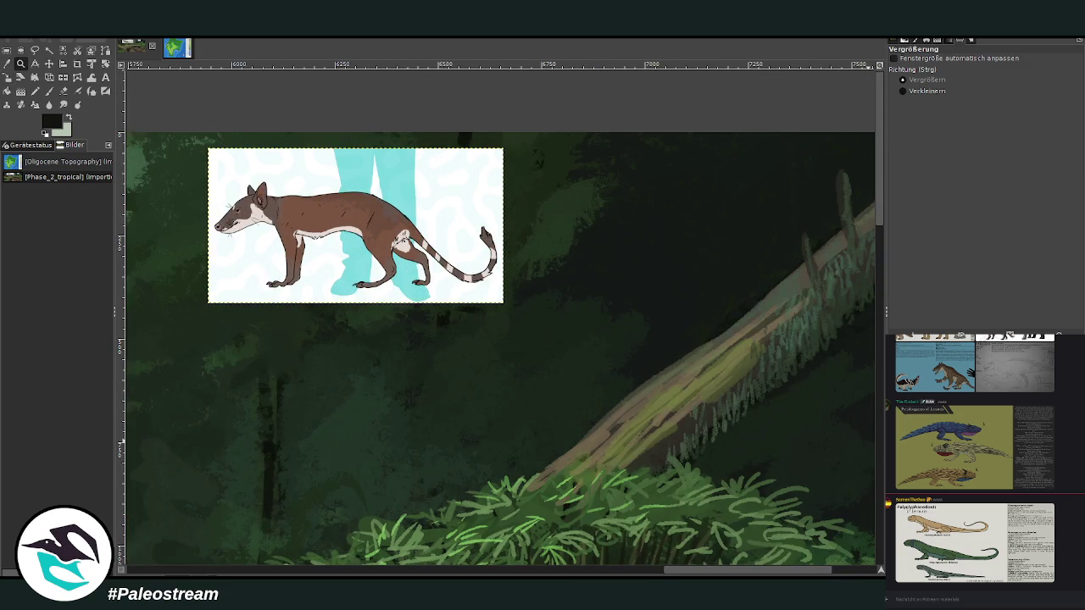
key("Page_Down")
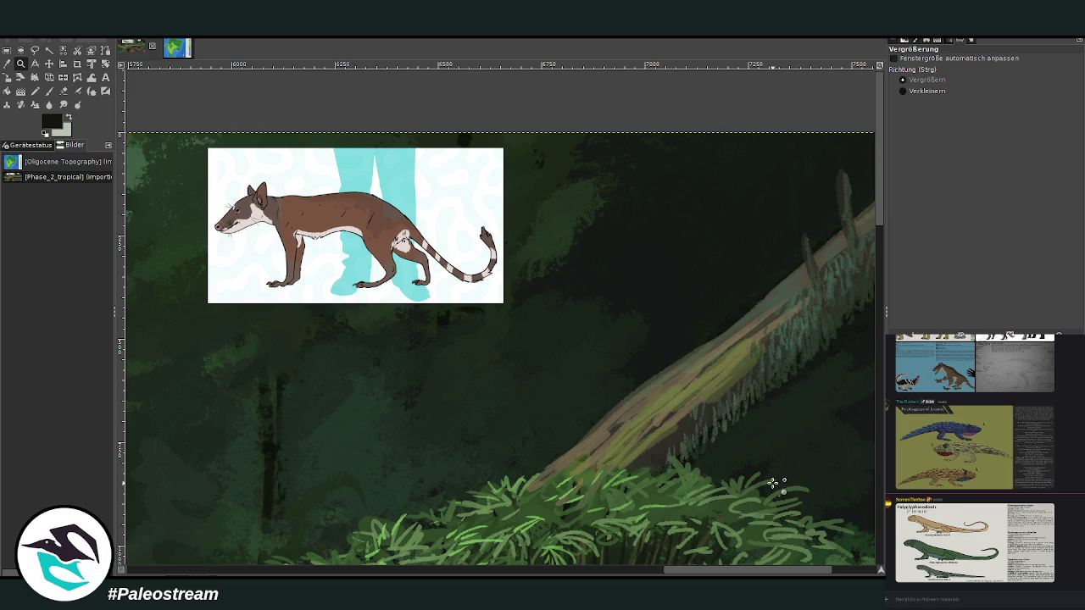
left_click(48, 90)
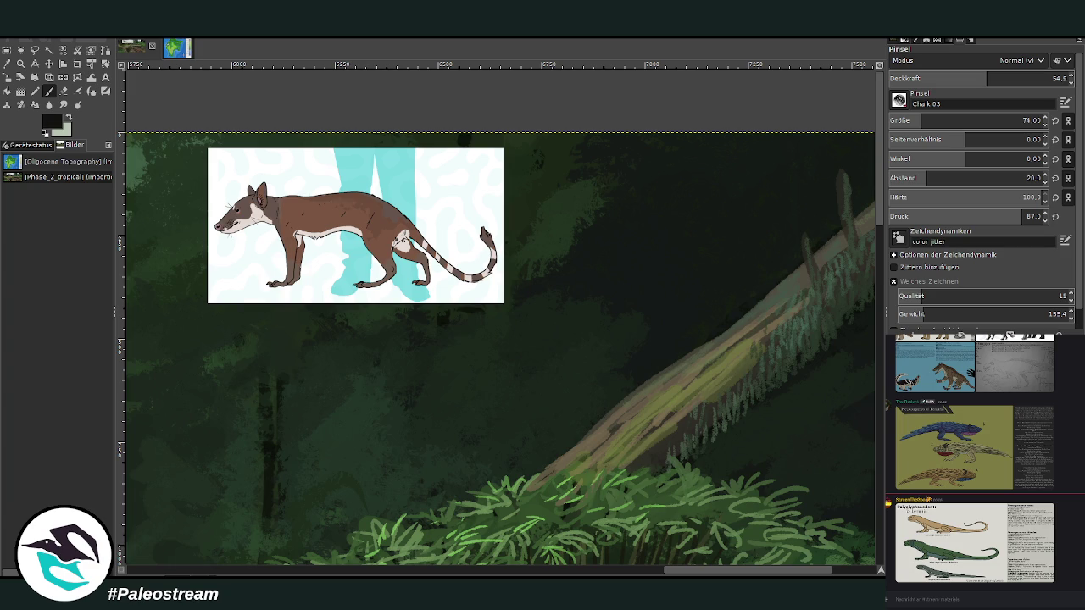
- Set the Chalk 03 paintbrush to size 29 and opacity 78.5
left_click(1014, 77)
left_click(911, 118)
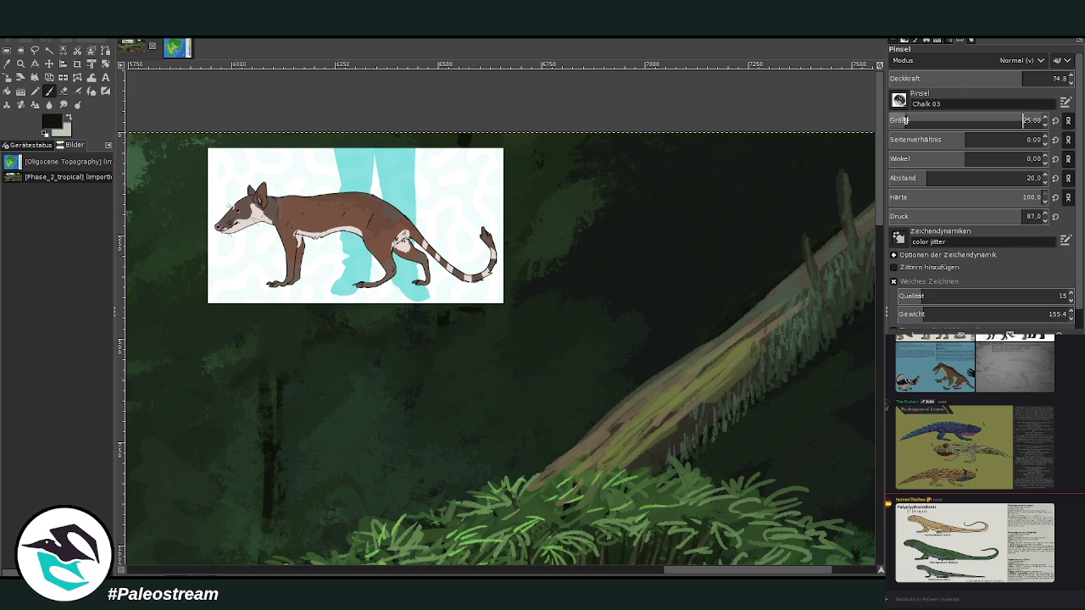
left_click(1031, 77)
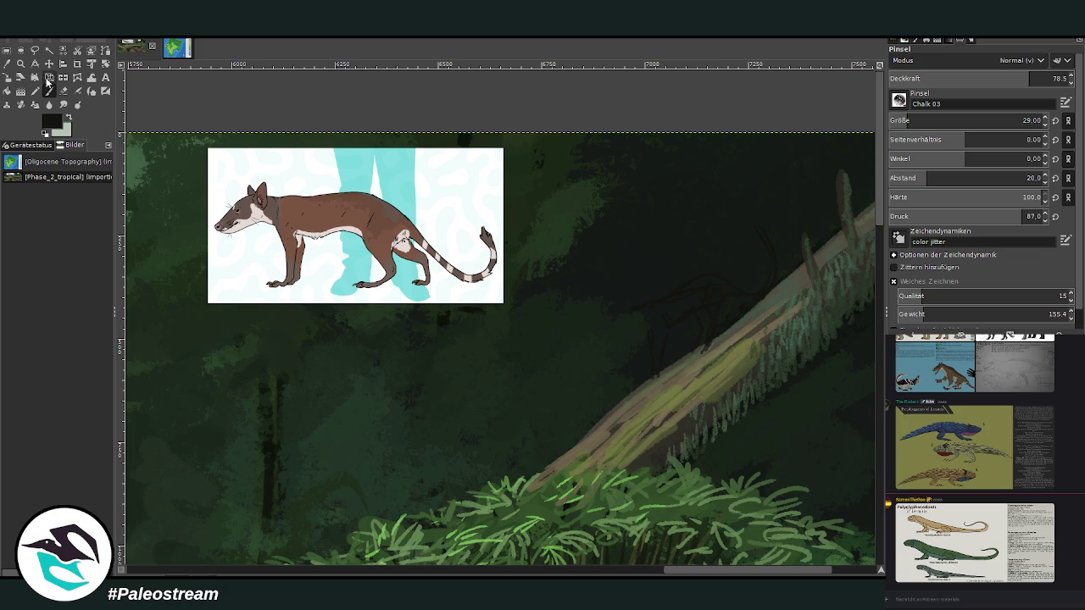
left_click(20, 65)
left_click(49, 63)
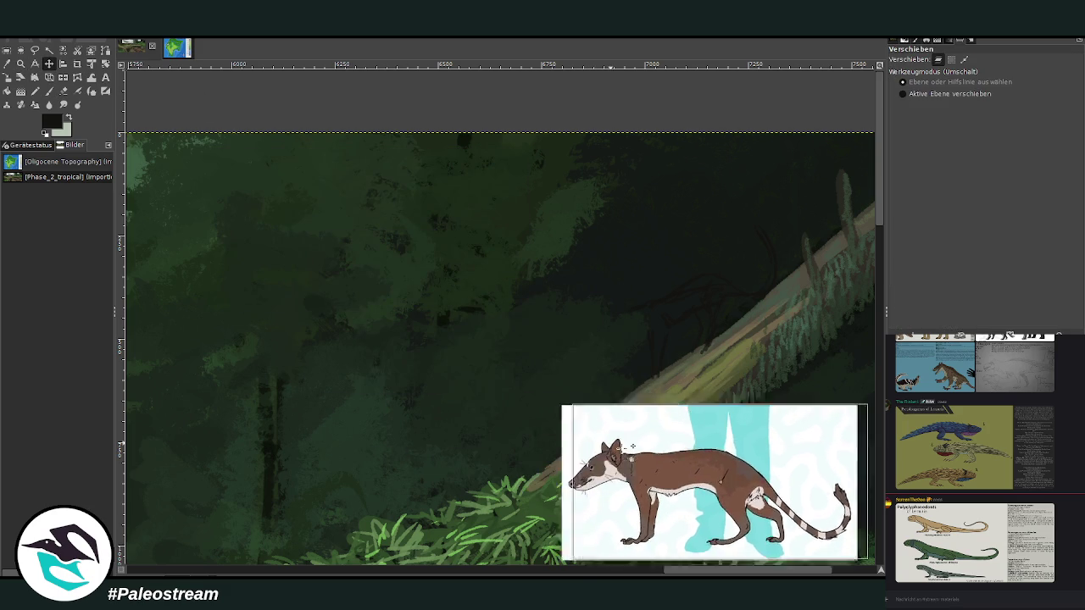
- Extend the dark branch line slightly and fill the sketched predator's head with dark paint
left_click(20, 64)
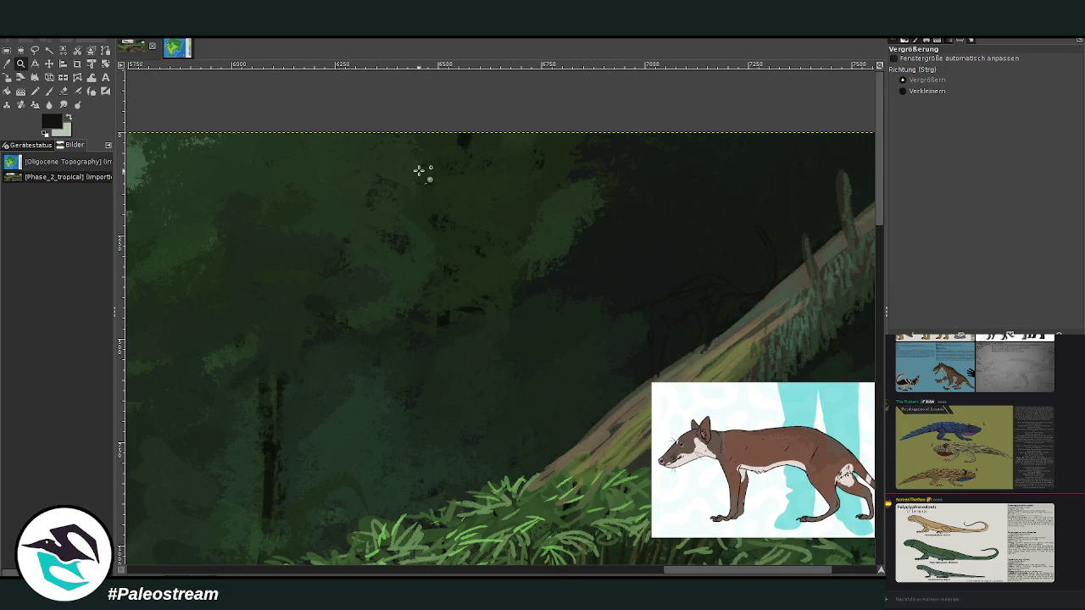
left_click(769, 530)
left_click(48, 91)
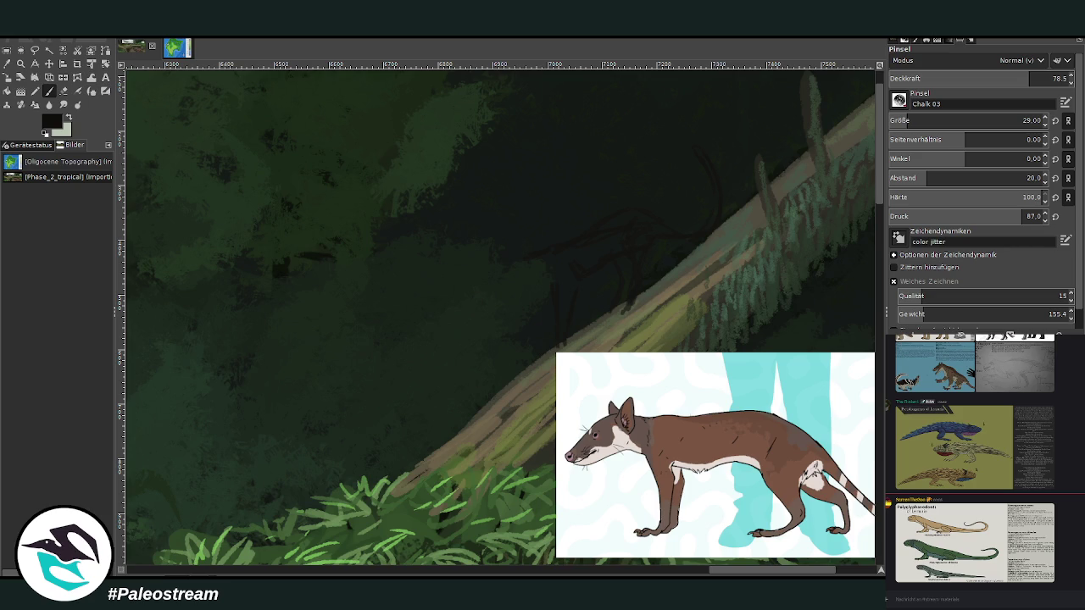
scroll(905, 120, "down", 3)
left_click_drag(496, 293, 496, 300)
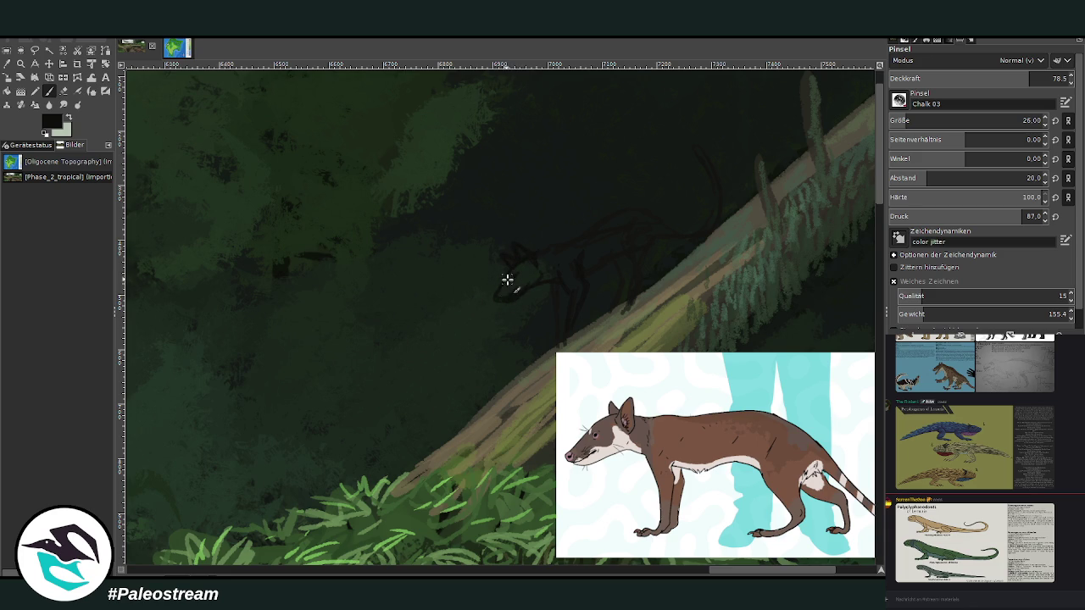
left_click_drag(499, 302, 519, 281)
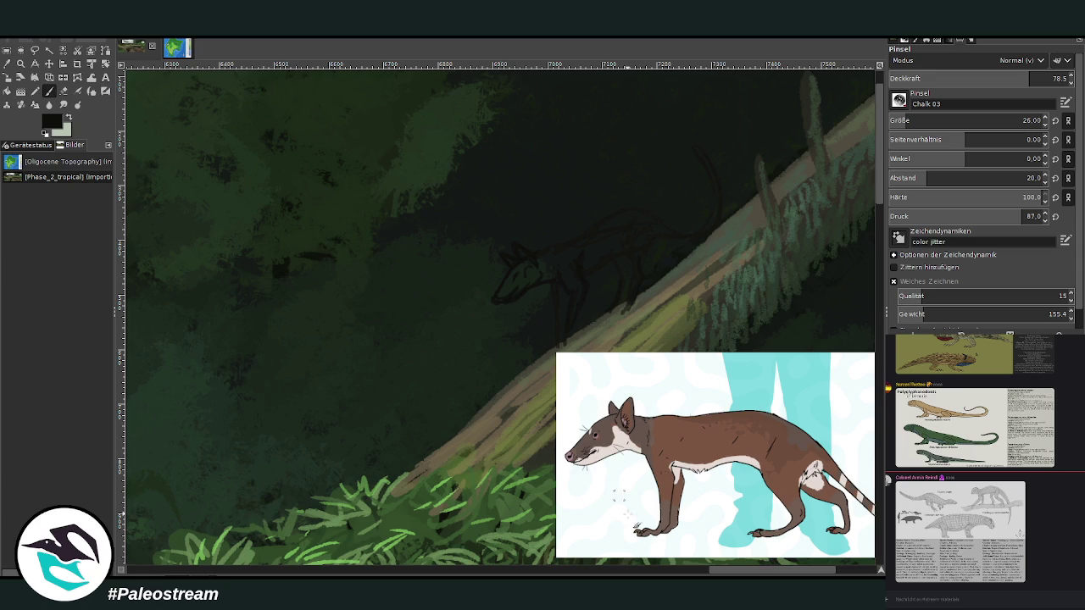
left_click_drag(727, 573, 745, 556)
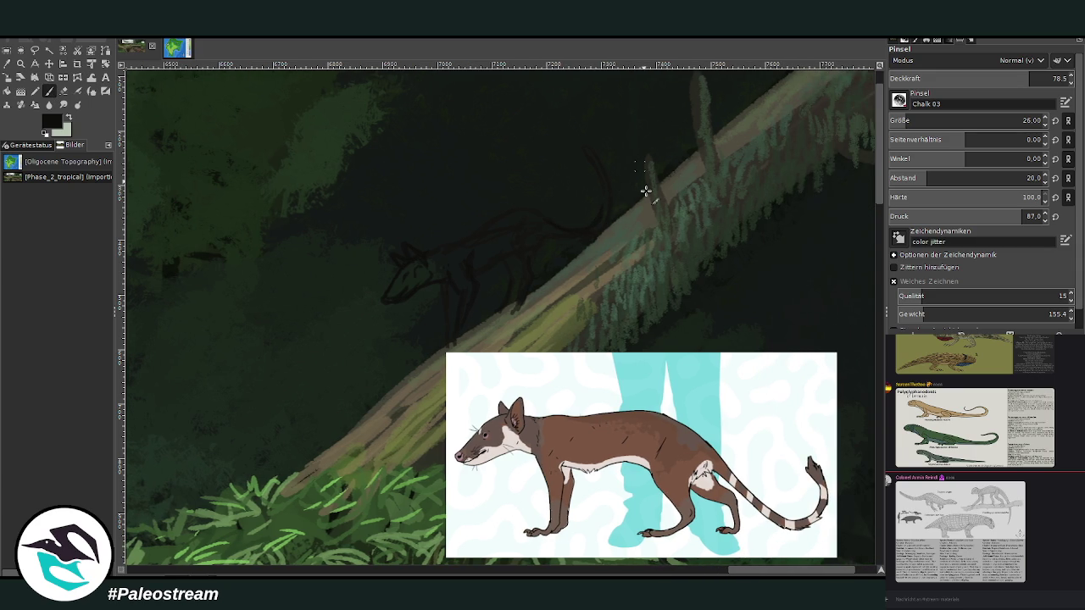
- Sketch a curved tail line, then sample reddish brown from the reference animal
left_click_drag(602, 204, 580, 144)
left_click(49, 64)
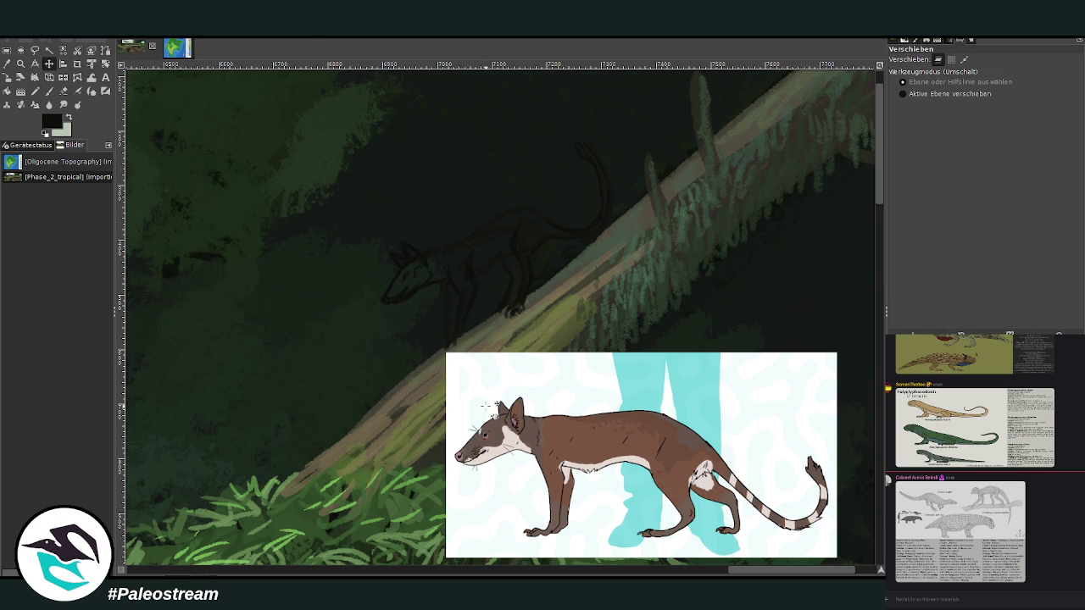
key("p")
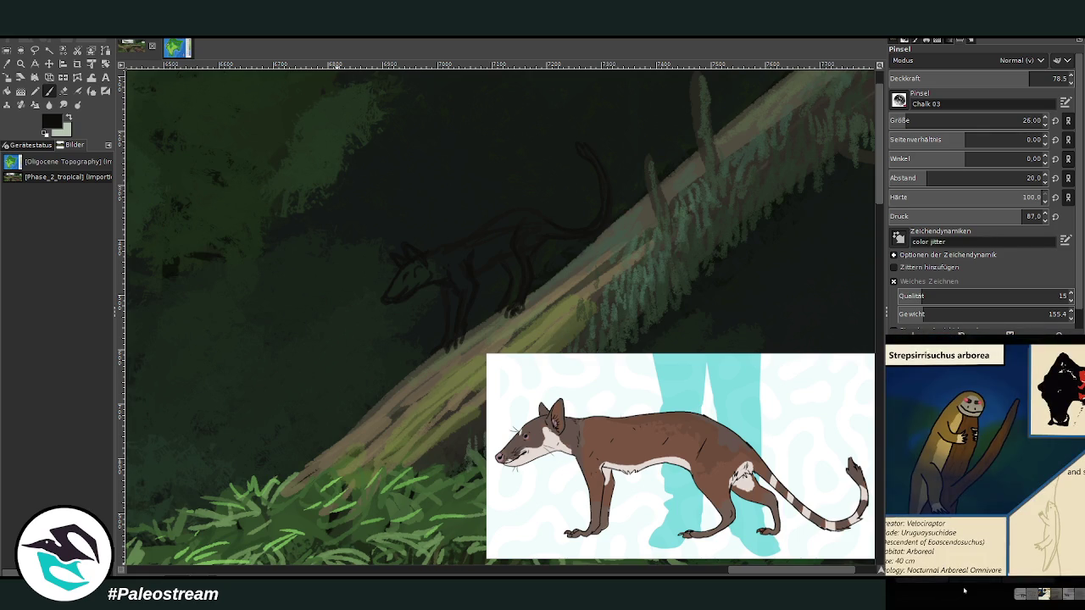
left_click(964, 591)
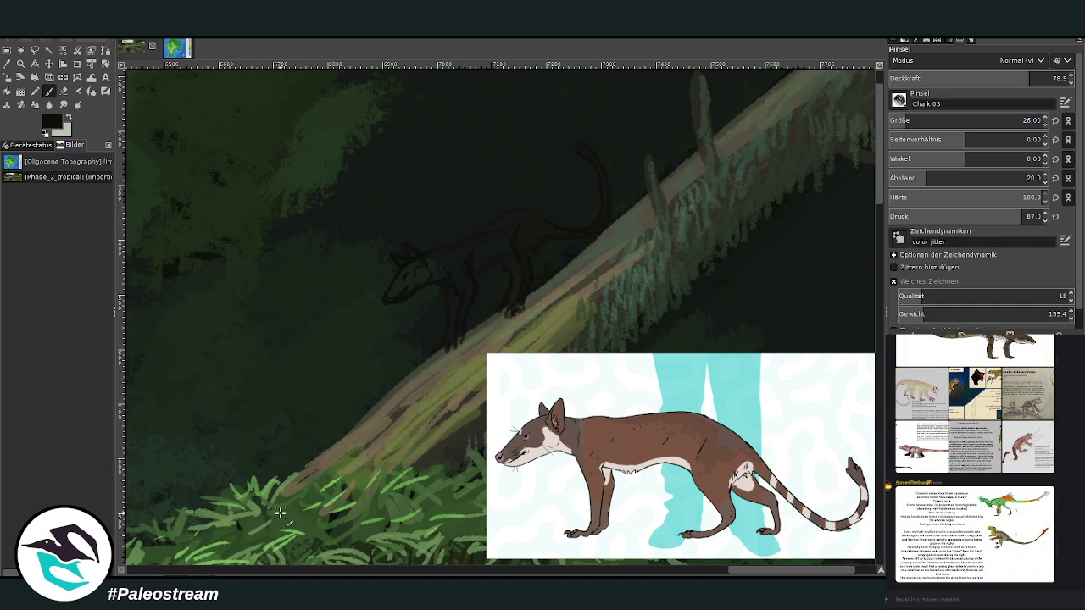
left_click(9, 64)
left_click(630, 439)
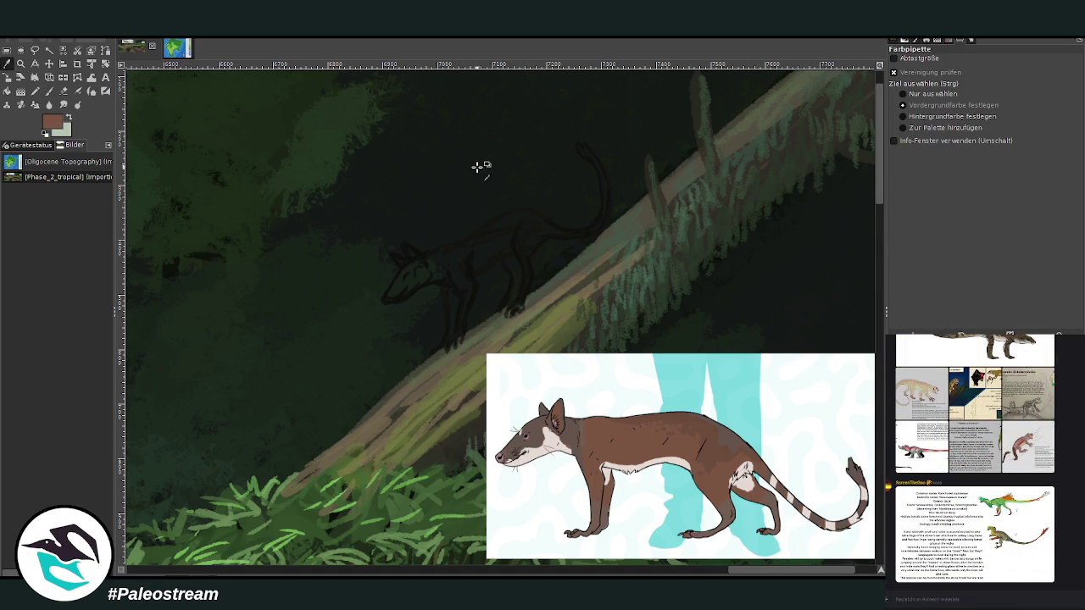
- Enlarge the brush to size 52 and opacity 86.4, then paint brown along the back
left_click(49, 91)
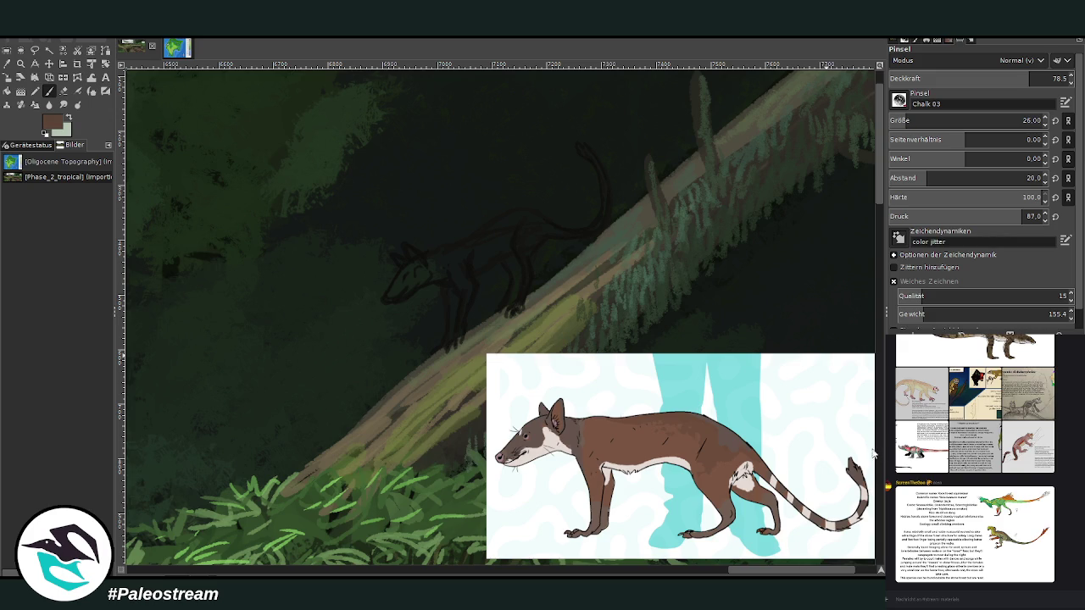
left_click_drag(890, 120, 1021, 120)
left_click_drag(1021, 78, 1049, 78)
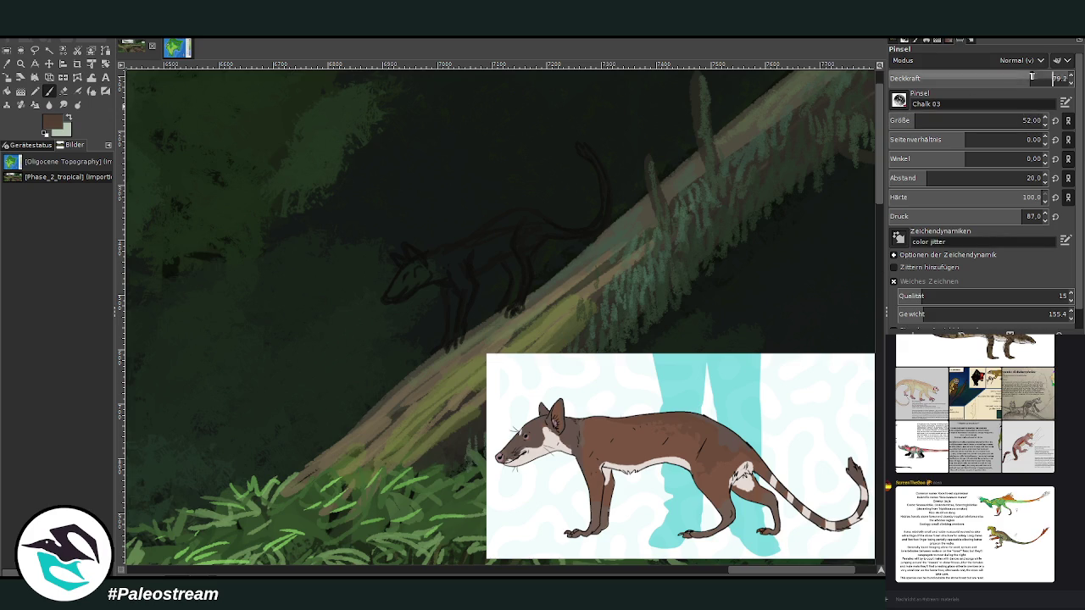
left_click_drag(428, 256, 496, 224)
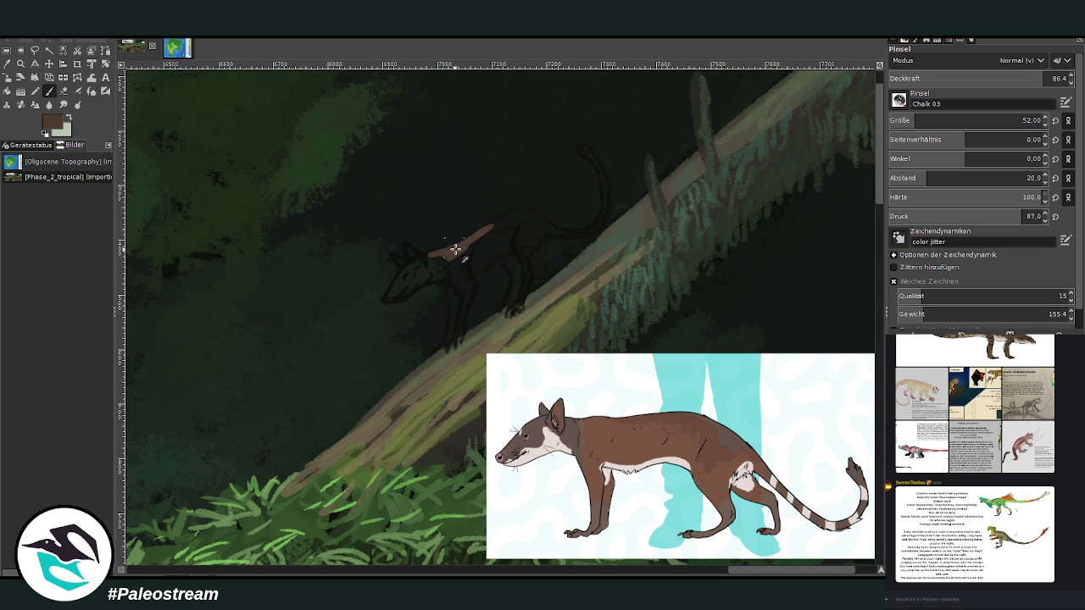
mouse_move(447, 253)
left_mouse_down()
mouse_move(489, 226)
mouse_move(535, 219)
mouse_move(517, 236)
mouse_move(532, 237)
mouse_move(546, 227)
mouse_move(486, 230)
mouse_move(496, 230)
mouse_move(478, 255)
mouse_move(500, 228)
mouse_move(492, 242)
left_mouse_up()
- At opacity 75.7, paint brown fur over the tail, neck and shoulder
mouse_move(557, 225)
left_mouse_down()
mouse_move(595, 220)
mouse_move(601, 181)
mouse_move(582, 150)
left_mouse_up()
left_click_drag(1040, 77, 1022, 77)
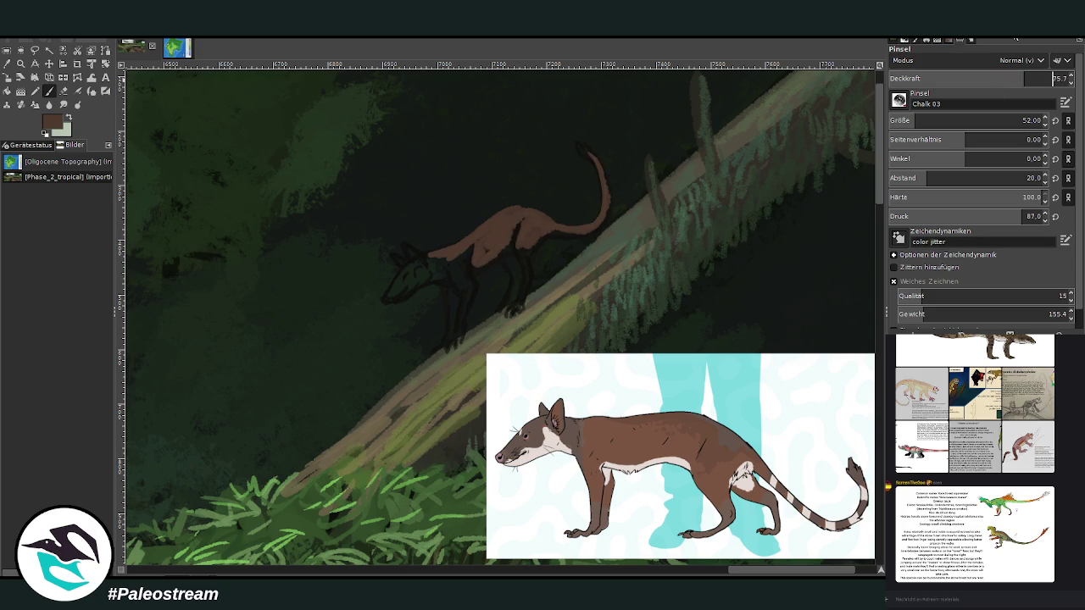
left_click_drag(602, 182, 583, 231)
left_click_drag(458, 255, 432, 267)
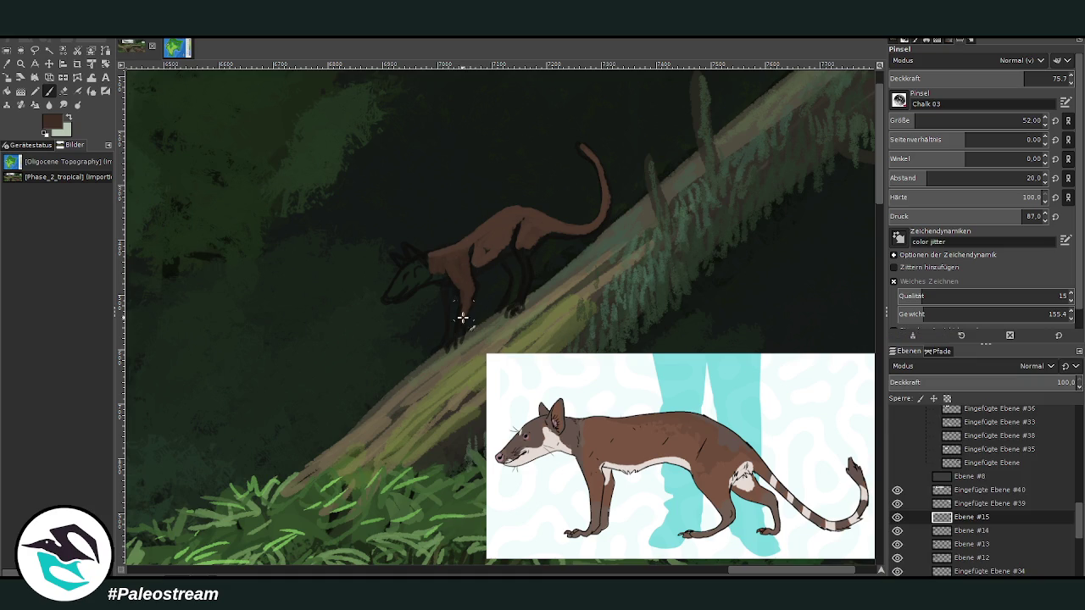
- Paint brown over the front leg, chest and tail, and reshape the pointed ears
left_click_drag(449, 315, 461, 265)
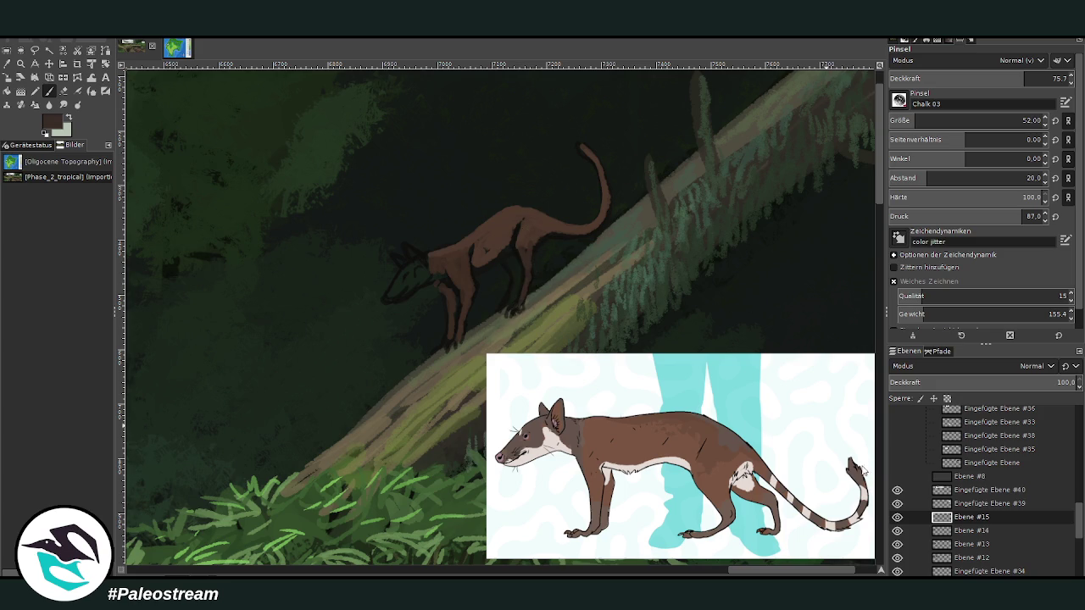
mouse_move(518, 279)
left_mouse_down()
mouse_move(512, 314)
mouse_move(509, 260)
left_mouse_up()
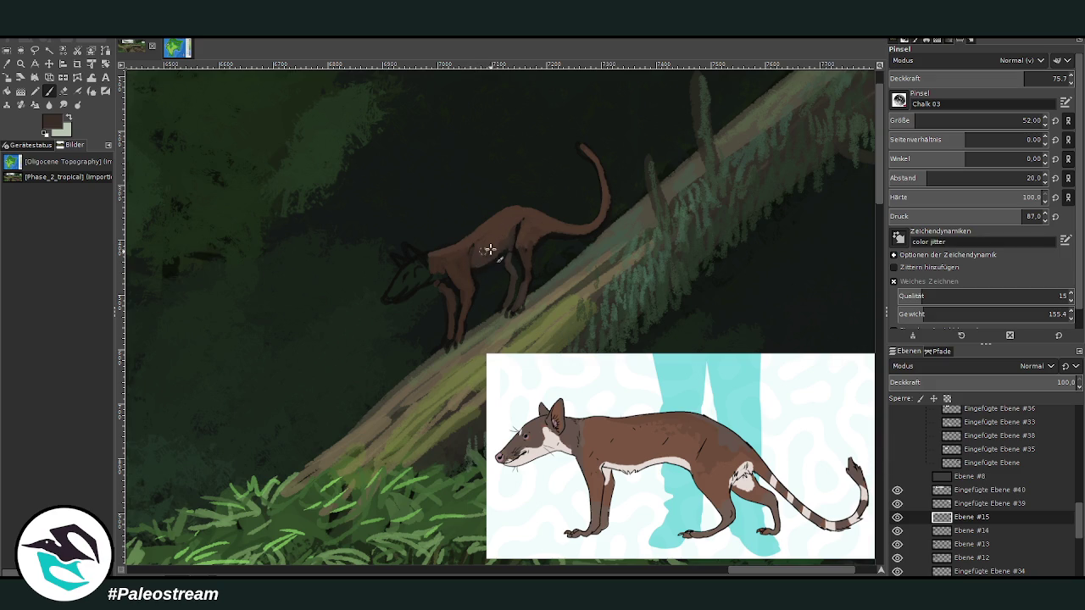
mouse_move(560, 232)
left_mouse_down()
mouse_move(596, 161)
mouse_move(581, 141)
left_mouse_up()
left_click(864, 463, "ctrl")
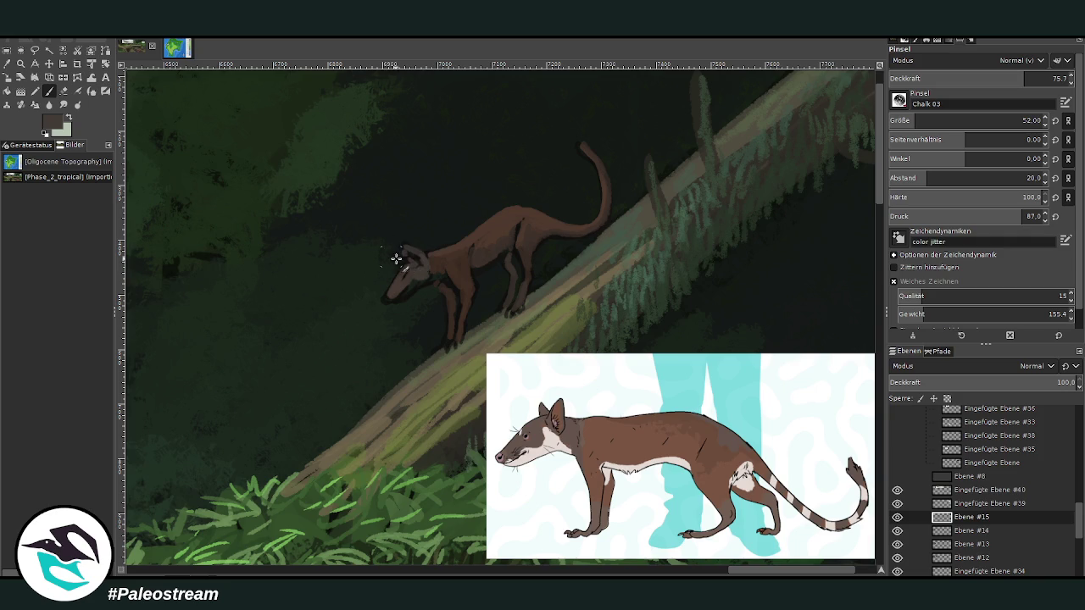
left_click_drag(388, 245, 400, 255)
- At brush size 30, touch up the neck and head, then lighten the snout grey
left_click(941, 120)
left_click_drag(430, 272, 443, 261)
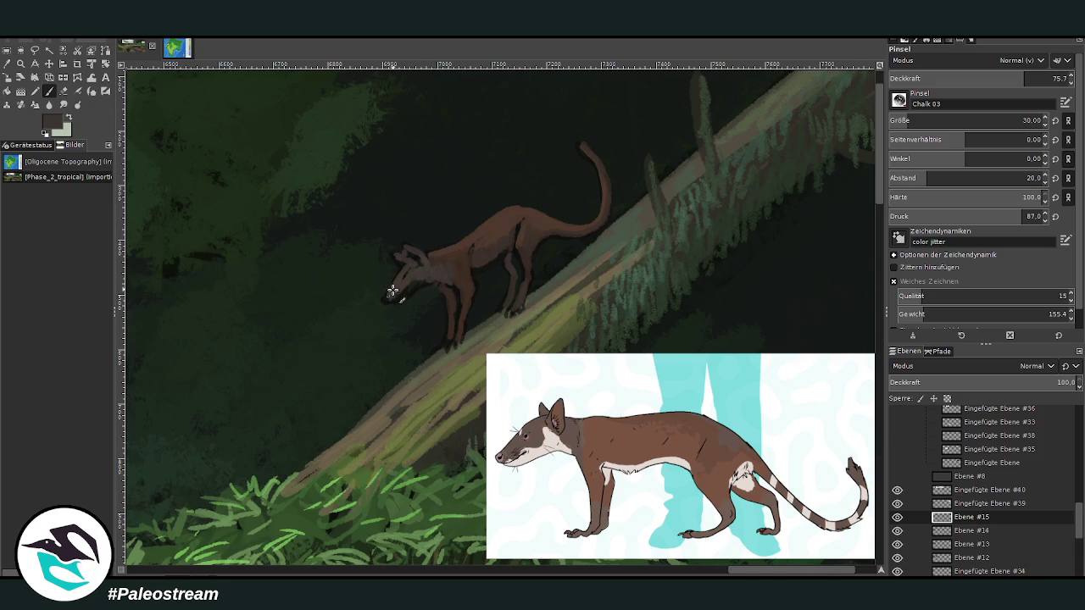
left_click(855, 462, "ctrl")
left_click_drag(386, 295, 407, 270)
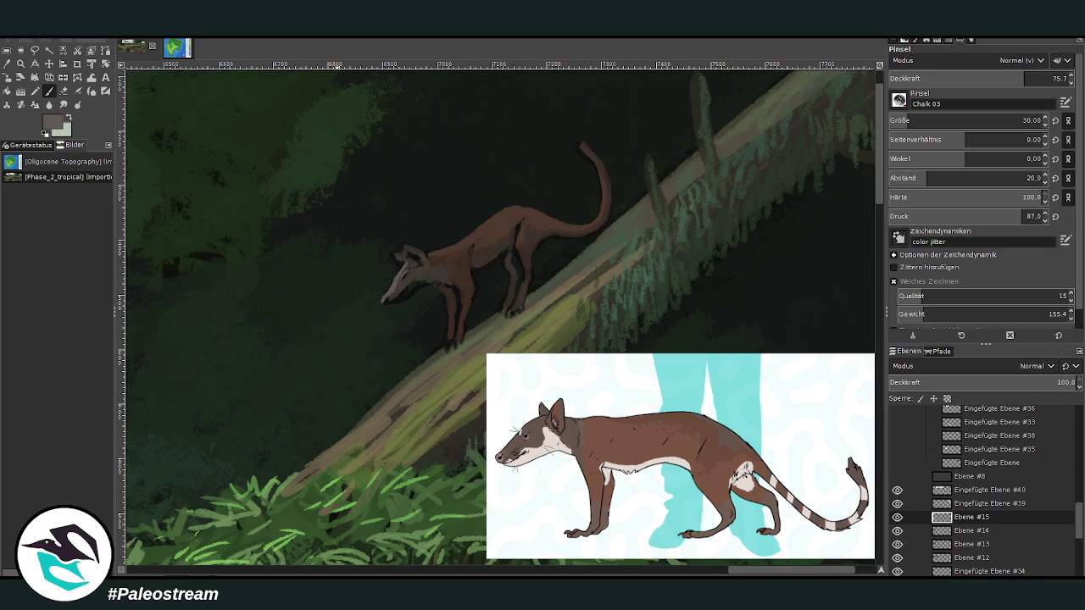
- Paint pale markings on the muzzle, chest and hindquarter at opacity 53.6
left_click(855, 432, "ctrl")
left_click(848, 437, "ctrl")
mouse_move(414, 275)
left_mouse_down()
mouse_move(419, 292)
mouse_move(395, 291)
mouse_move(407, 292)
left_mouse_up()
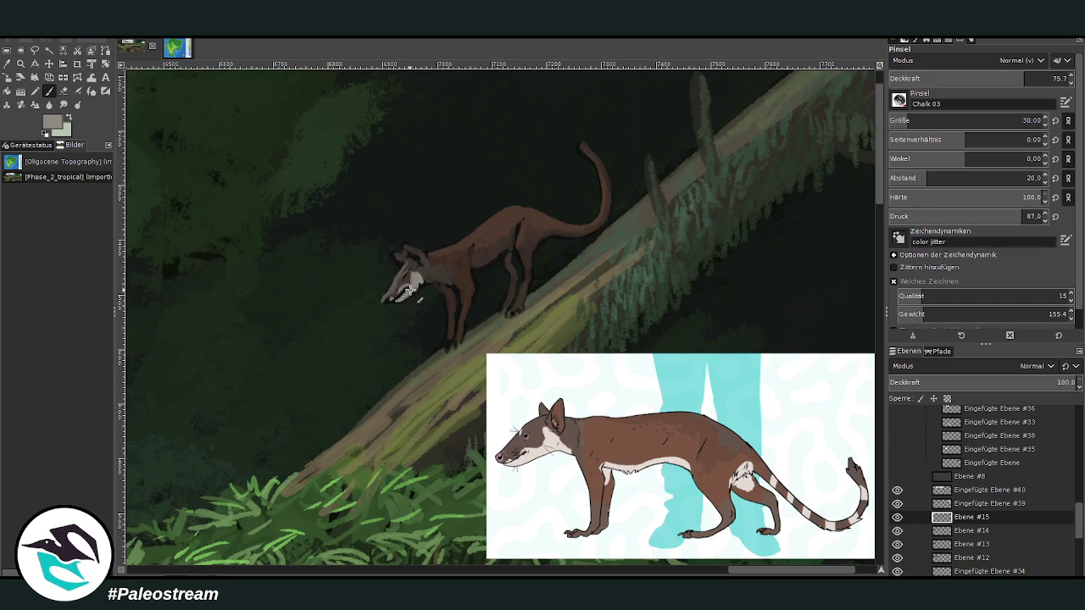
left_click_drag(1006, 77, 985, 77)
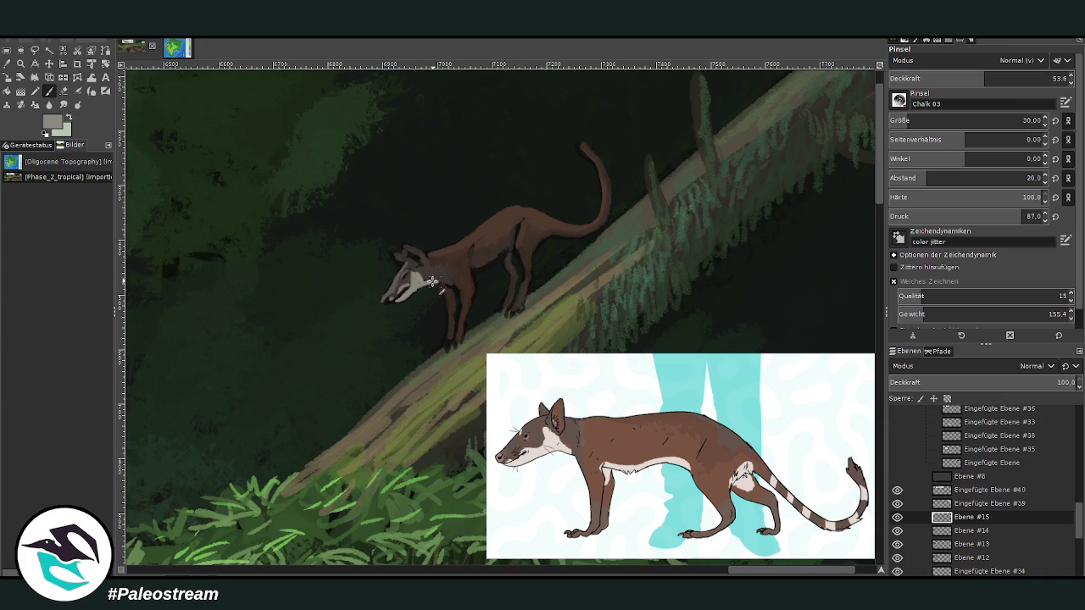
mouse_move(507, 251)
left_mouse_down()
mouse_move(476, 269)
mouse_move(512, 245)
left_mouse_up()
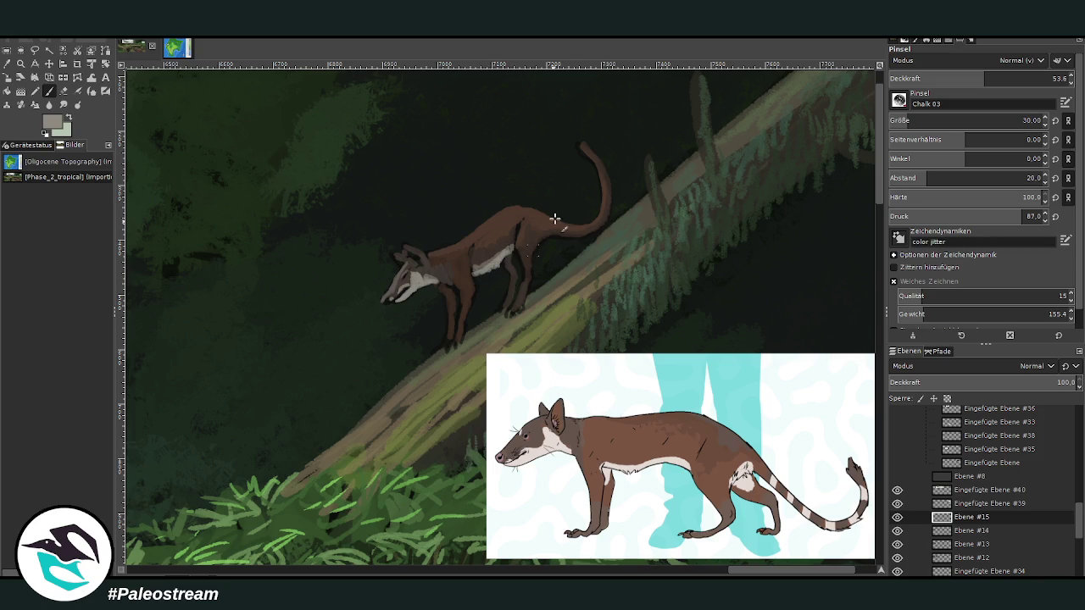
left_click_drag(539, 235, 532, 254)
- Add pale patches and bands along the tail and pale marks on the foreleg
left_click_drag(748, 575, 761, 576)
mouse_move(467, 229)
left_mouse_down()
mouse_move(500, 225)
mouse_move(512, 179)
left_mouse_up()
left_click_drag(471, 222, 450, 227)
mouse_move(500, 168)
left_mouse_down()
mouse_move(509, 172)
mouse_move(499, 157)
left_mouse_up()
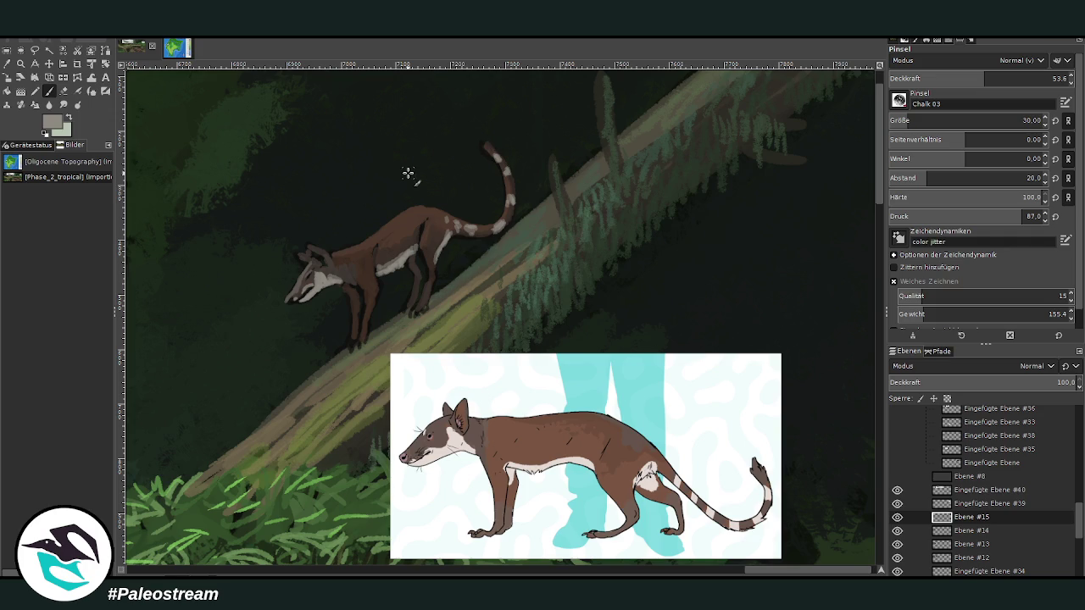
left_click_drag(354, 293, 359, 303)
key("x")
mouse_move(350, 295)
left_mouse_down()
mouse_move(361, 315)
mouse_move(349, 287)
left_mouse_up()
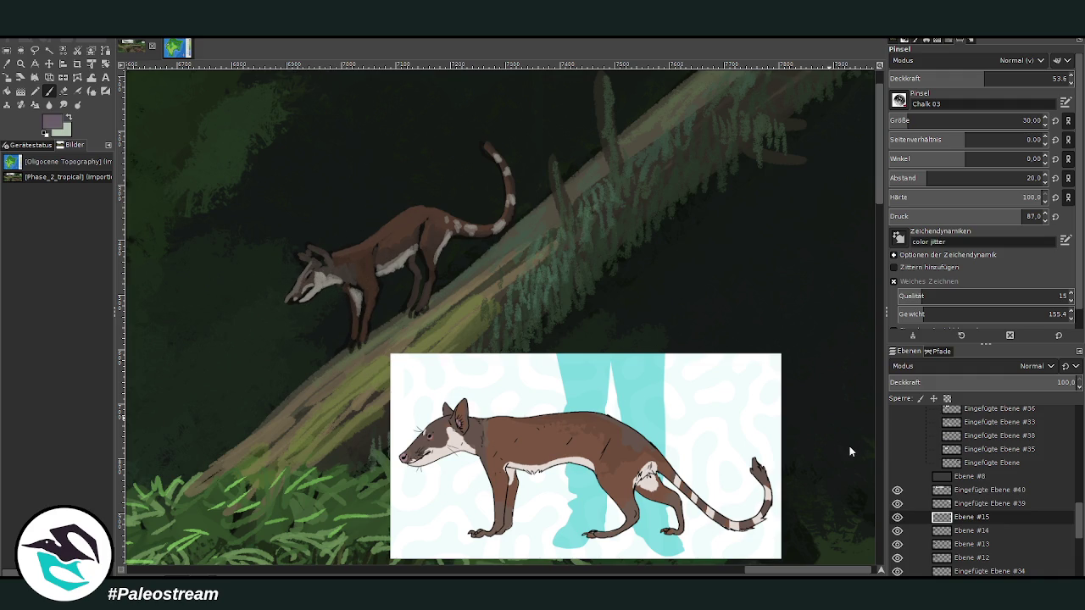
- At opacity 71.9, paint a dark mask stripe across the face and sample grey-beige
left_click_drag(984, 78, 1017, 78)
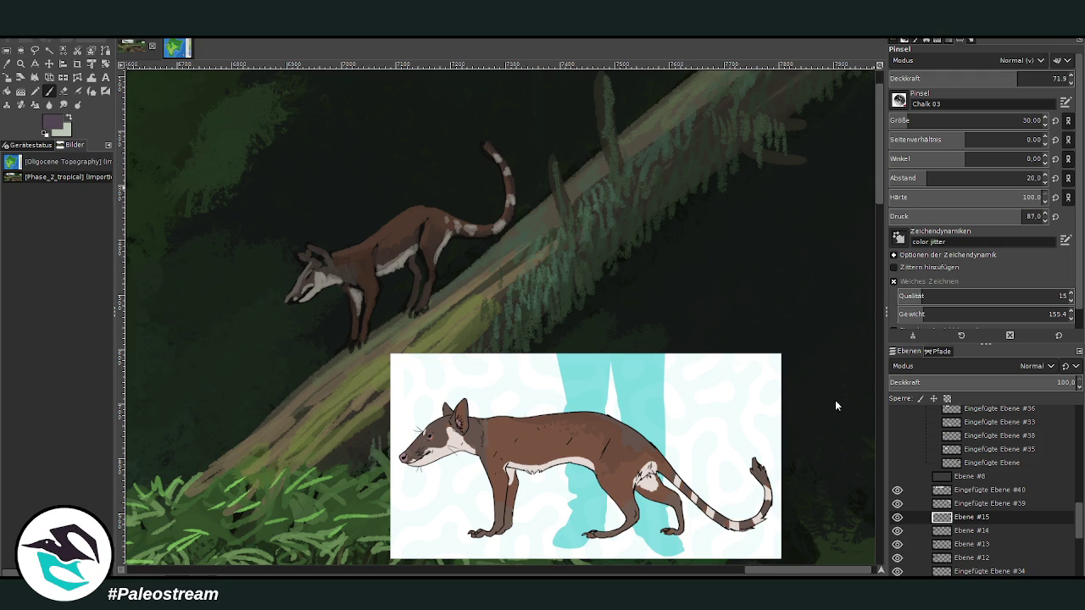
mouse_move(303, 289)
left_mouse_down()
mouse_move(288, 301)
mouse_move(307, 313)
mouse_move(298, 295)
left_mouse_up()
left_click(441, 153, "ctrl")
left_click(6, 63)
left_click(309, 299)
left_click(44, 93)
- Sample the brown fur colour from the painted animal to resume painting
left_click(846, 441, "ctrl")
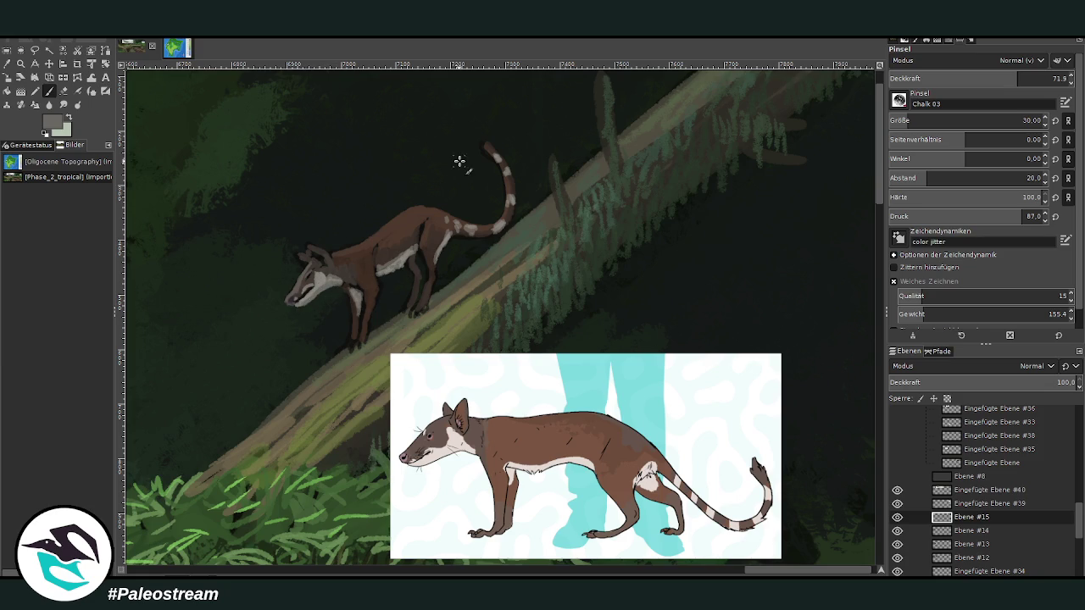
key("o")
left_click(406, 215)
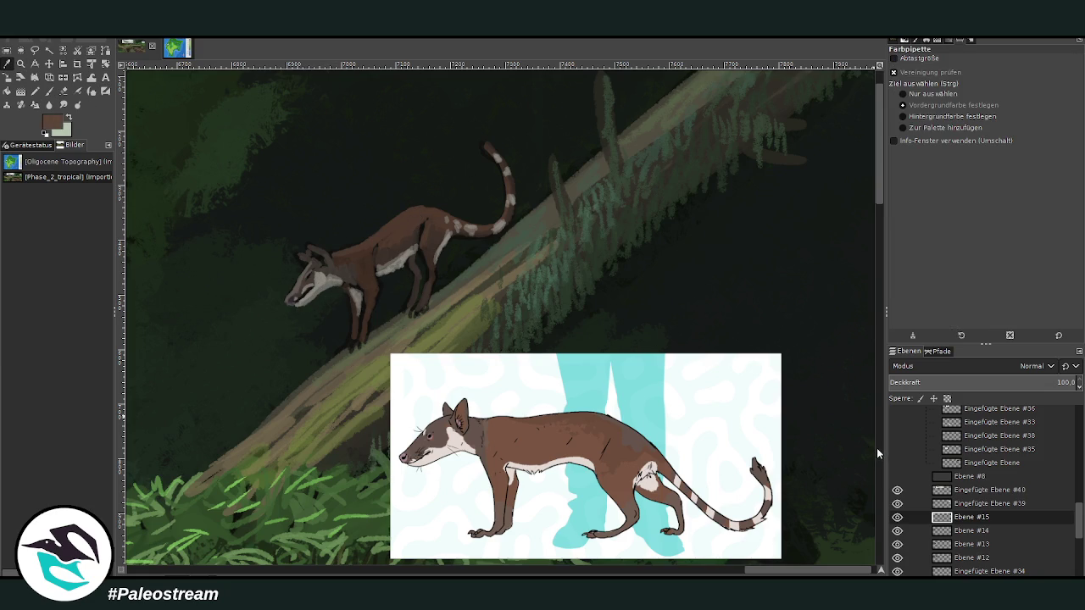
key("p")
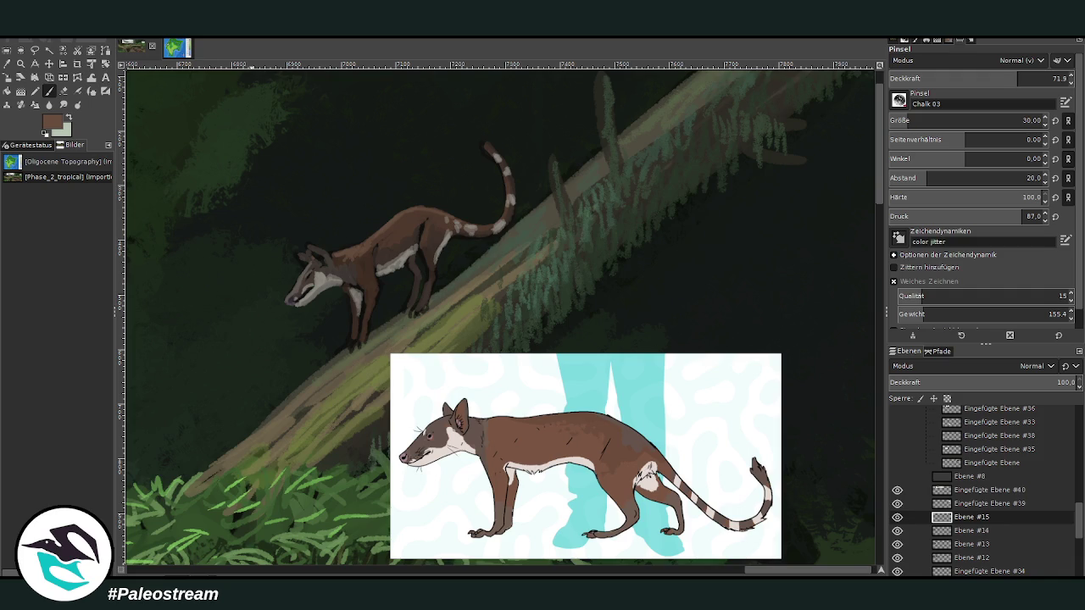
- Repaint the cat's snout and head in grey-brown with a size-17 brush at 87.4 opacity
left_click(68, 118)
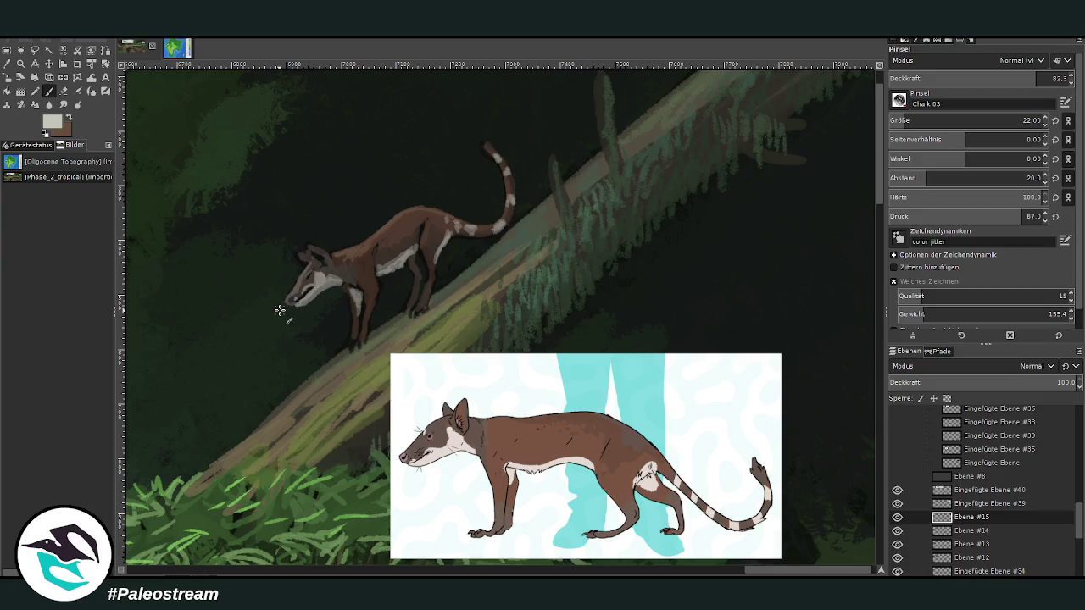
key("bracketleft")
key("bracketleft")
key("bracketleft")
left_click_drag(299, 279, 312, 292)
left_click_drag(324, 261, 303, 286)
left_click_drag(979, 81, 1027, 78)
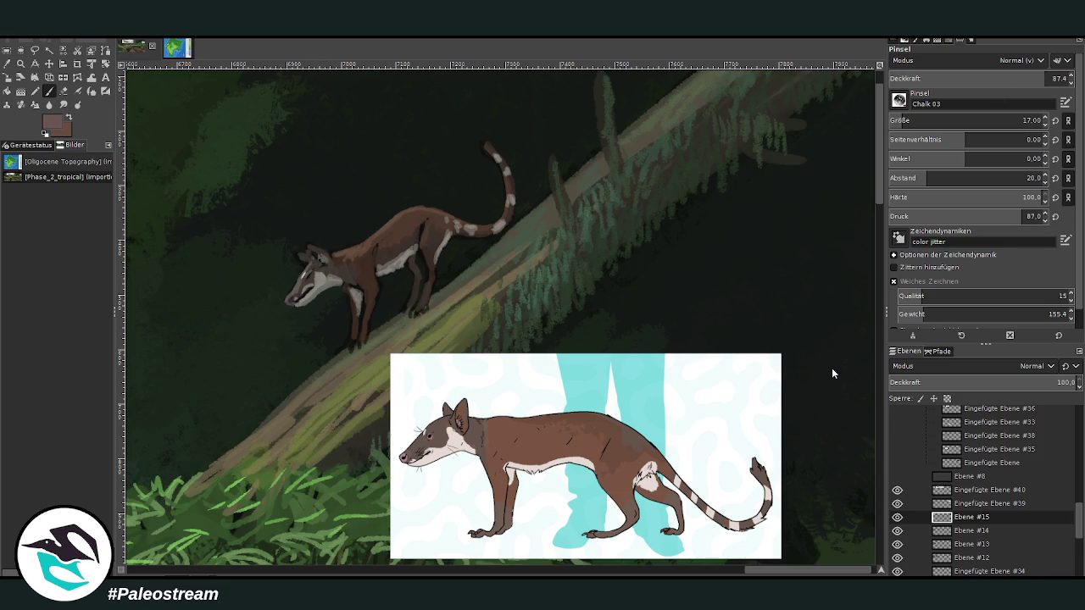
left_click_drag(288, 298, 292, 304)
- Darken the cat's muzzle with a sampled dark tone and retouch its chest and front leg
left_click(862, 465, "ctrl")
left_click_drag(290, 300, 291, 304)
left_click_drag(352, 317, 359, 343)
left_click_drag(363, 302, 358, 331)
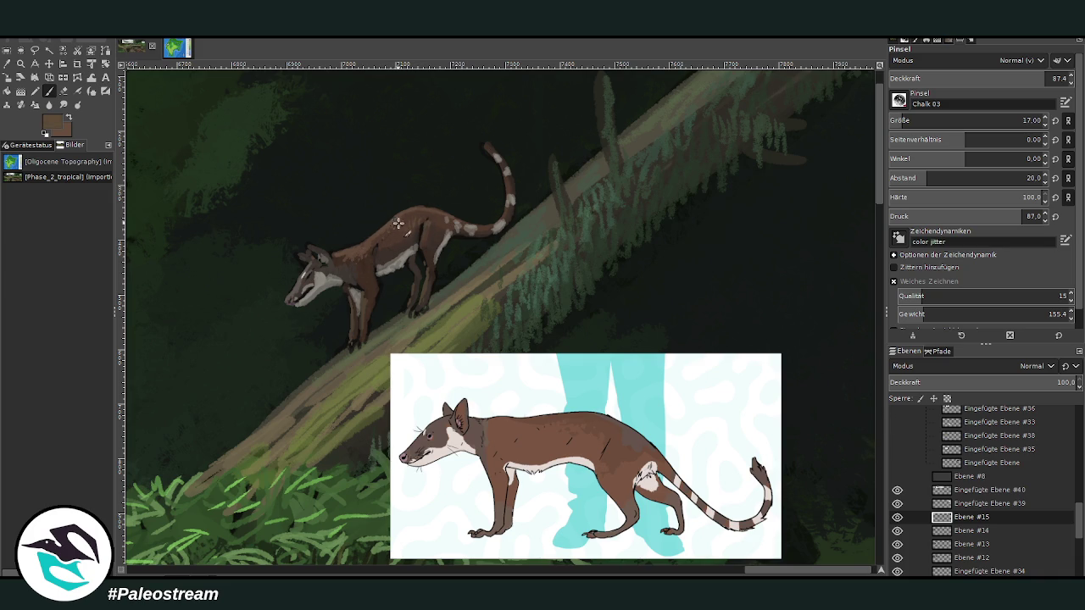
key("x")
left_click(7, 64)
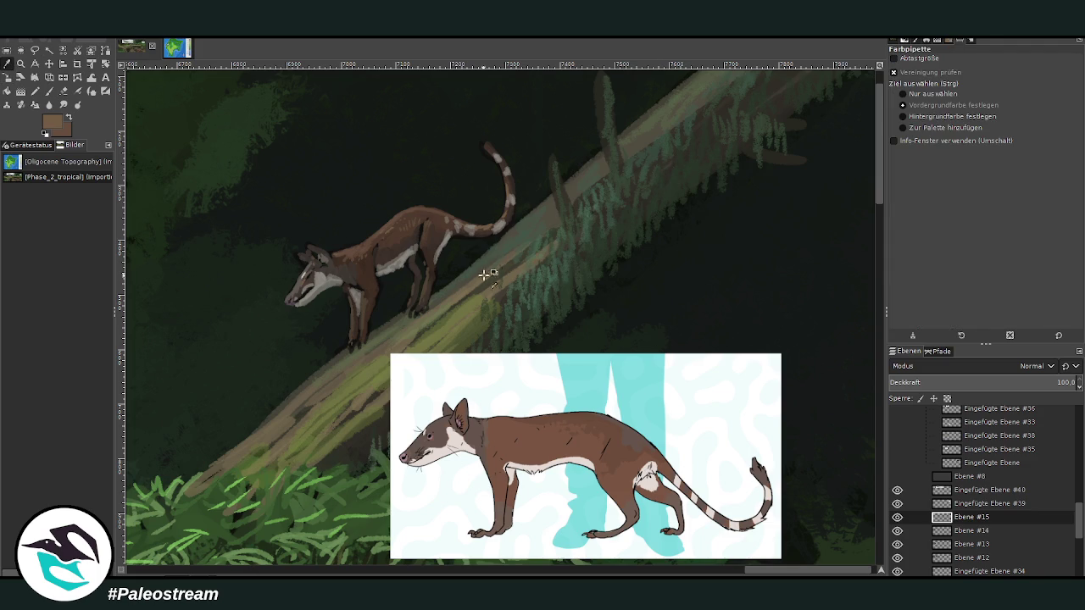
- Shade the log's upper edge under the cat in a sampled dark tone at 47.9 opacity on Ebene
left_click(767, 103)
left_click(47, 93)
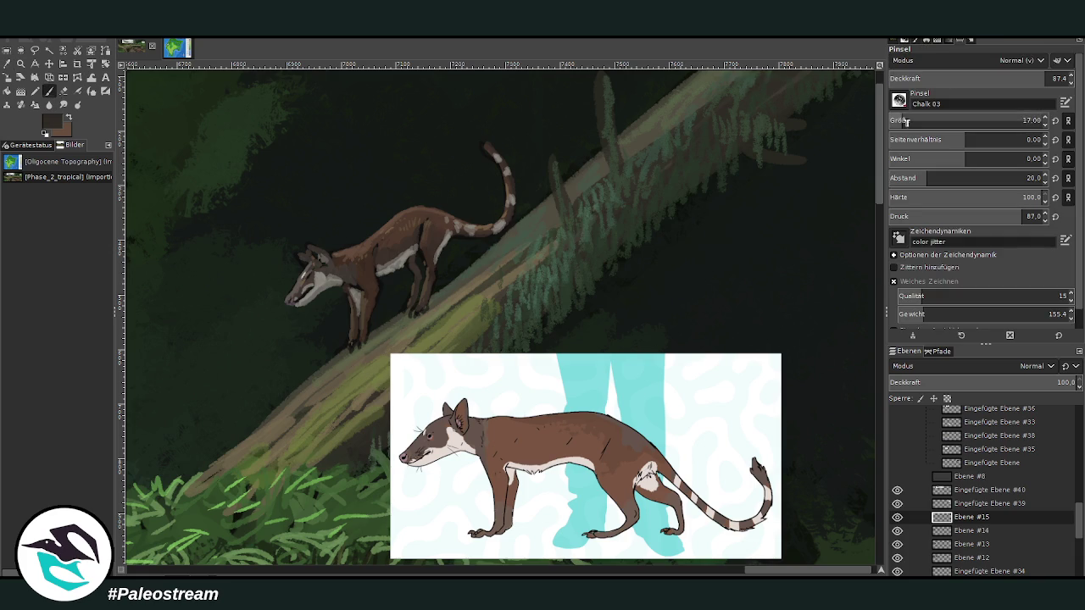
scroll(1078, 517, "down", 10)
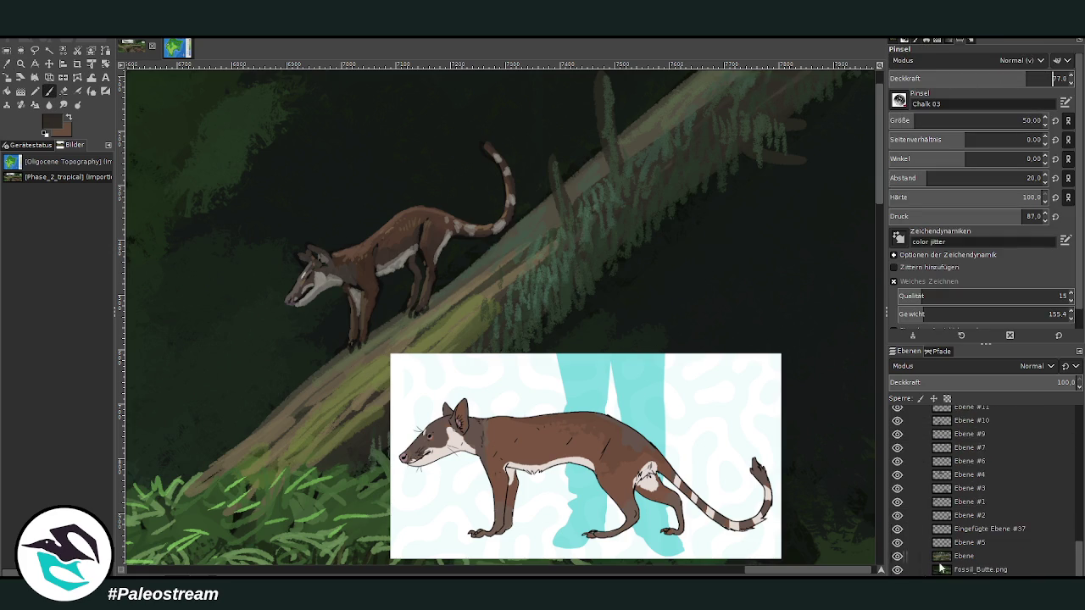
left_click(963, 556)
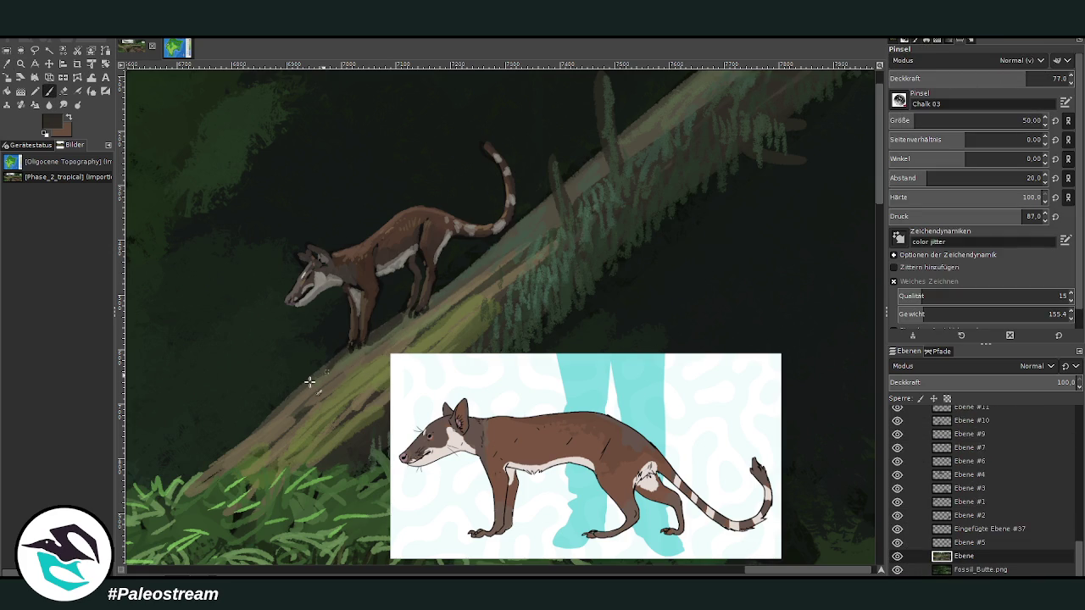
left_click(972, 78)
left_click_drag(322, 371, 495, 248)
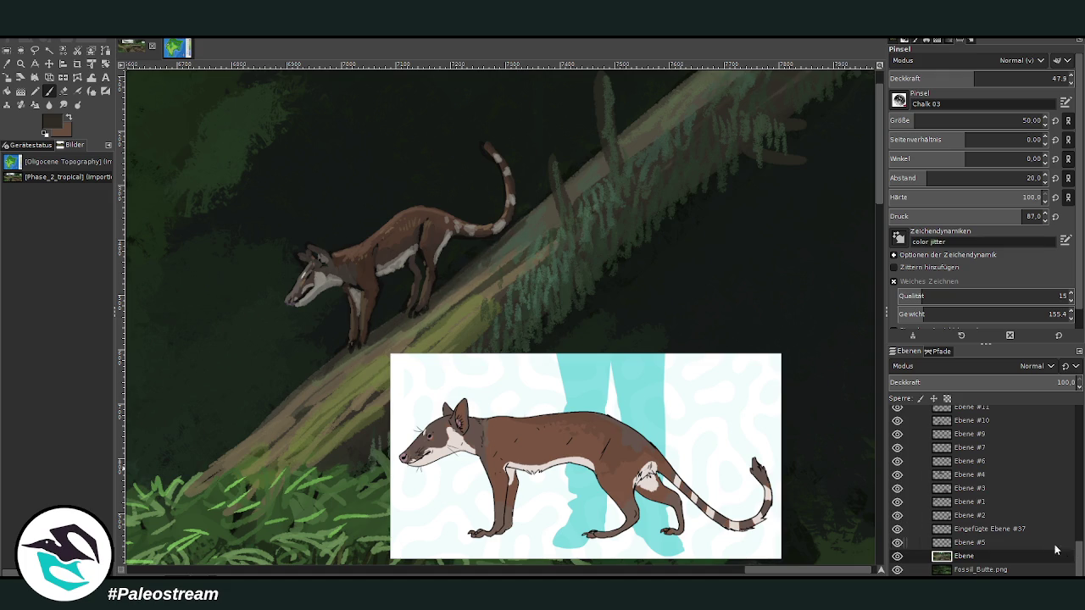
- Hide the white-and-cyan reference layer and reorder pasted layers #39 and #40
scroll(1047, 546, "up", 3)
scroll(1017, 534, "up", 2)
scroll(975, 529, "up", 2)
scroll(932, 528, "up", 2)
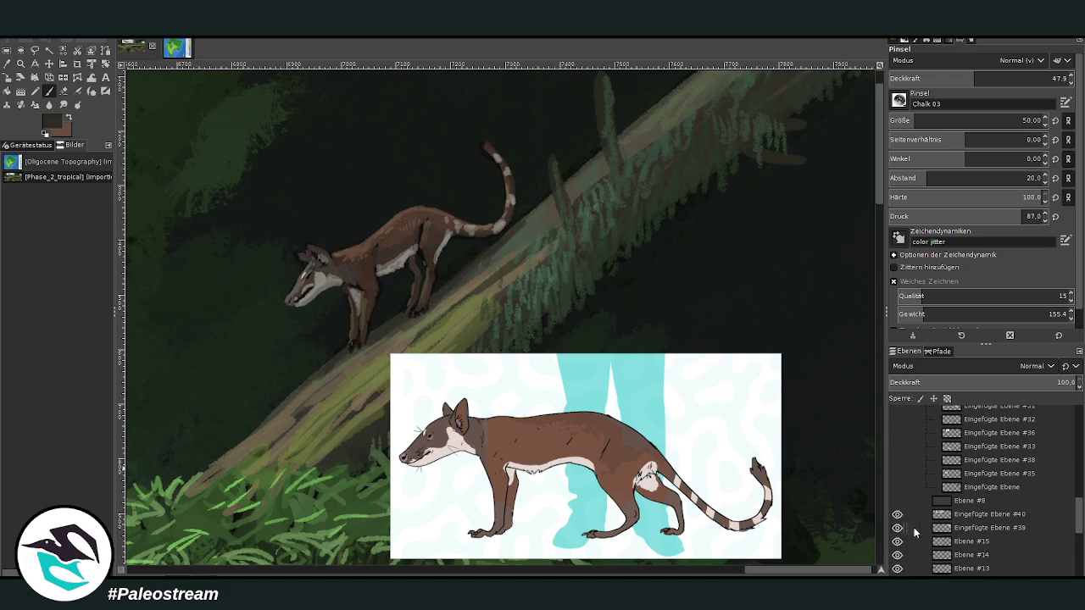
left_click_drag(973, 517, 978, 499)
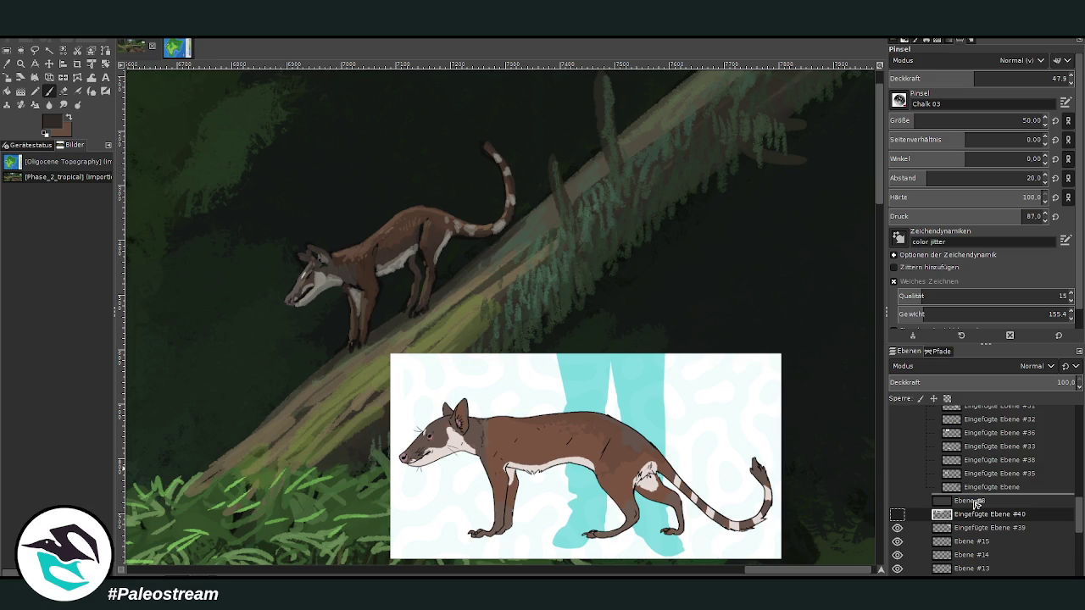
left_click(969, 530)
left_click(897, 528)
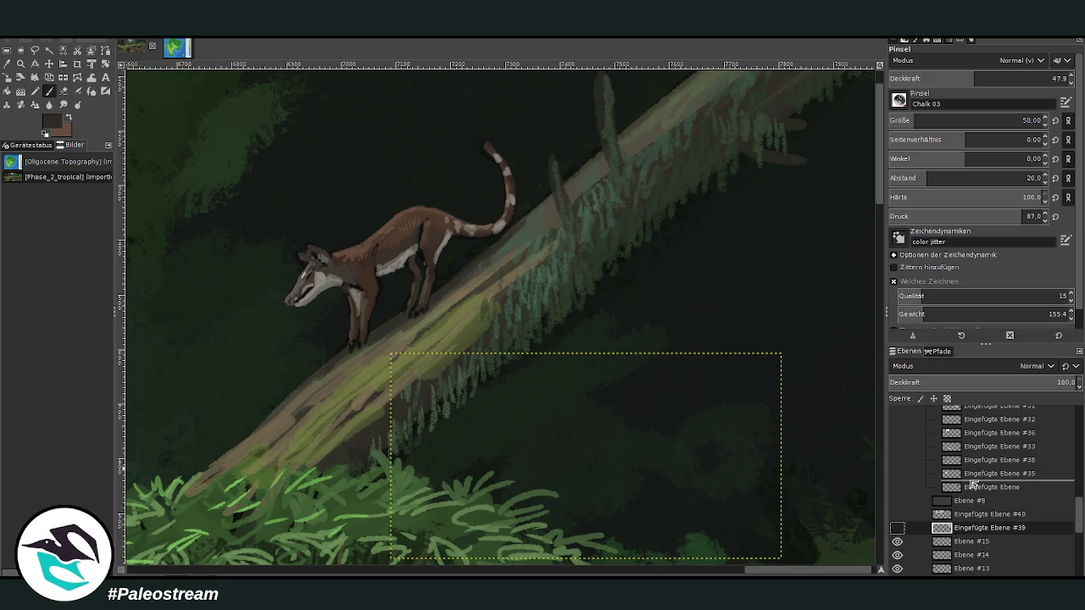
left_click_drag(973, 490, 974, 490)
left_click(953, 528)
key("minus")
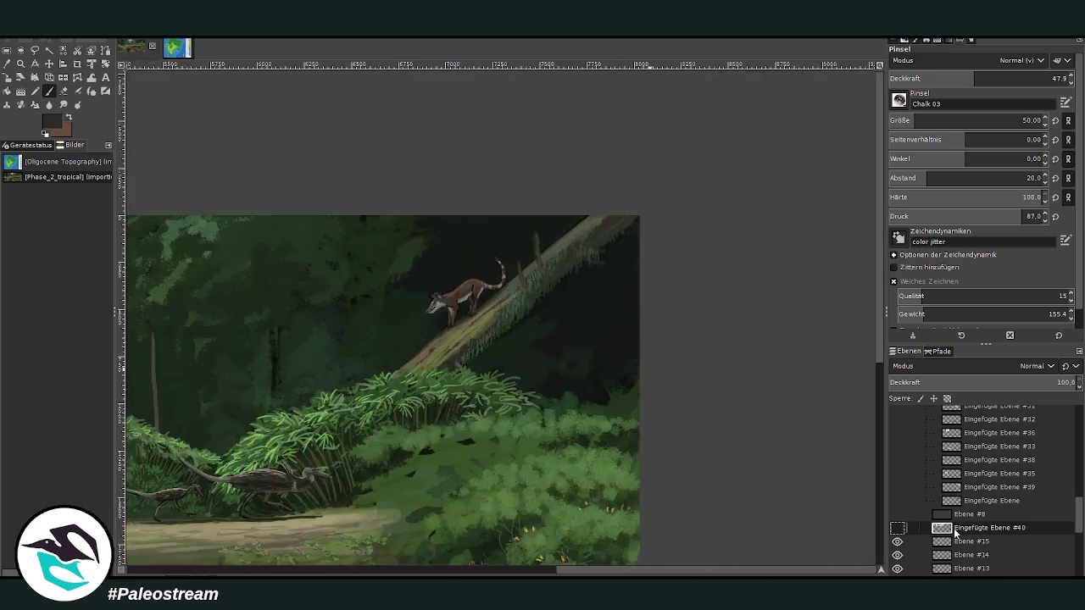
- Zoom into the upper-right forest around the cat on the leaning log
key("minus")
key("minus")
key("z")
mouse_move(280, 163)
left_mouse_down()
mouse_move(810, 462)
mouse_move(818, 484)
left_mouse_up()
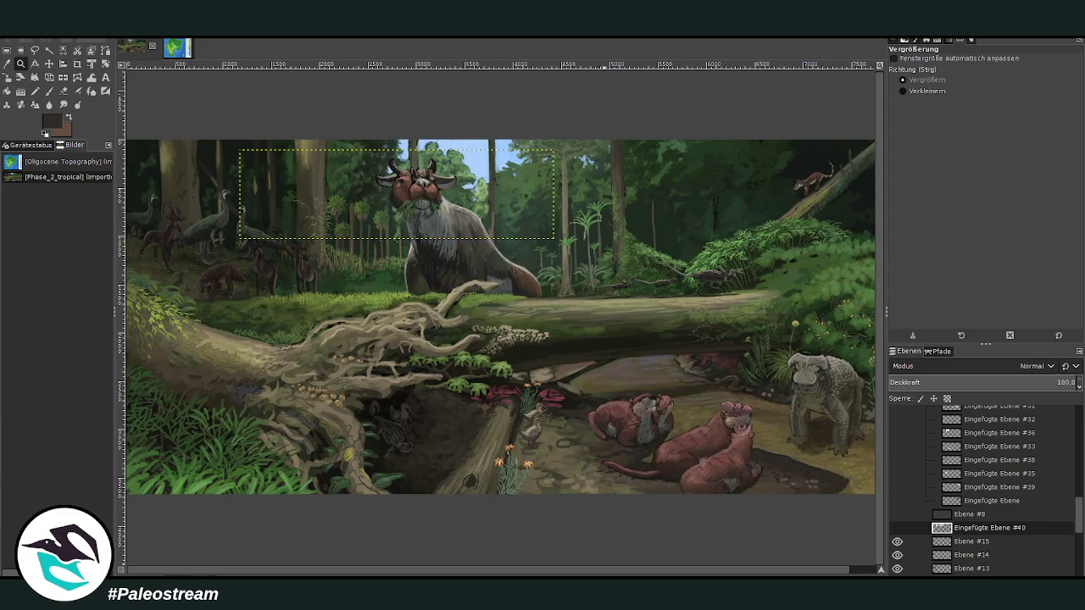
scroll(500, 316, "right", 2)
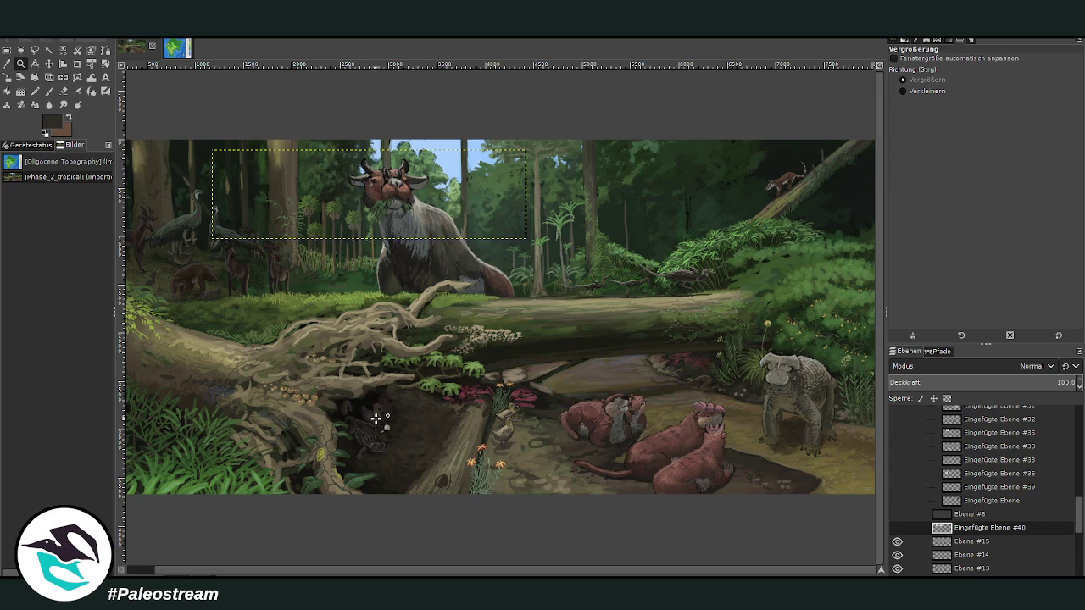
left_click_drag(639, 117, 839, 319)
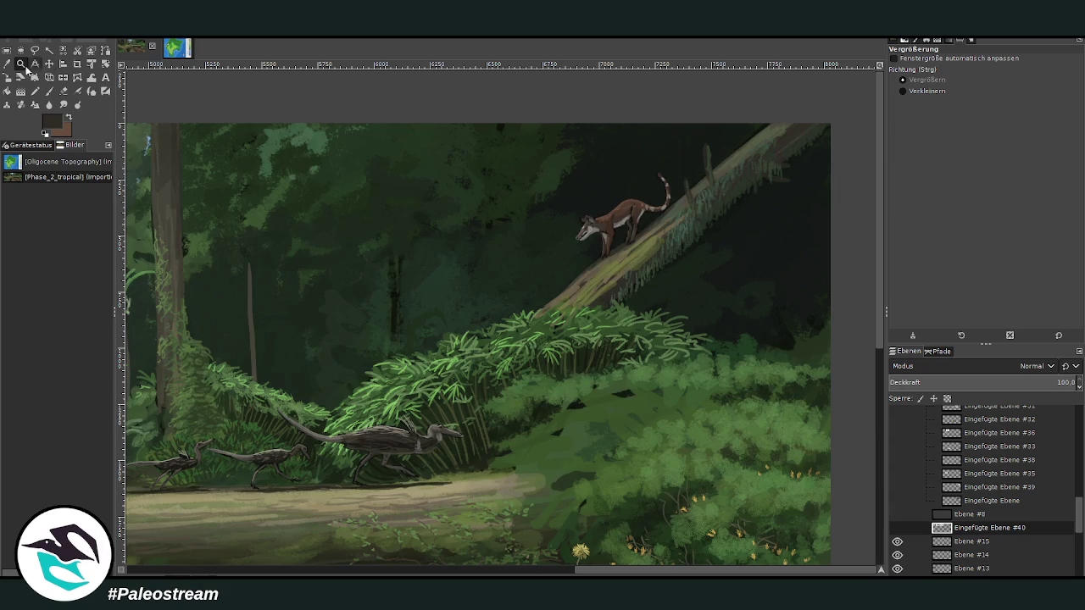
- Paint thin light and dark background tree trunks on Ebene with a size-103 brush at 66.2 opacity
left_click(7, 62)
left_click(48, 91)
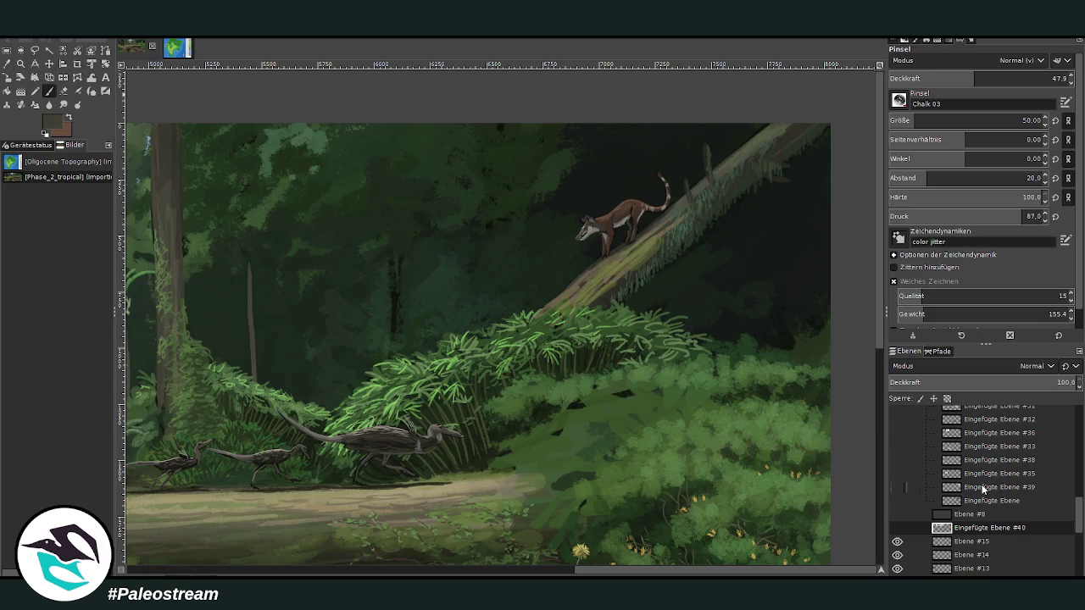
left_click(1007, 78)
left_click(1019, 121)
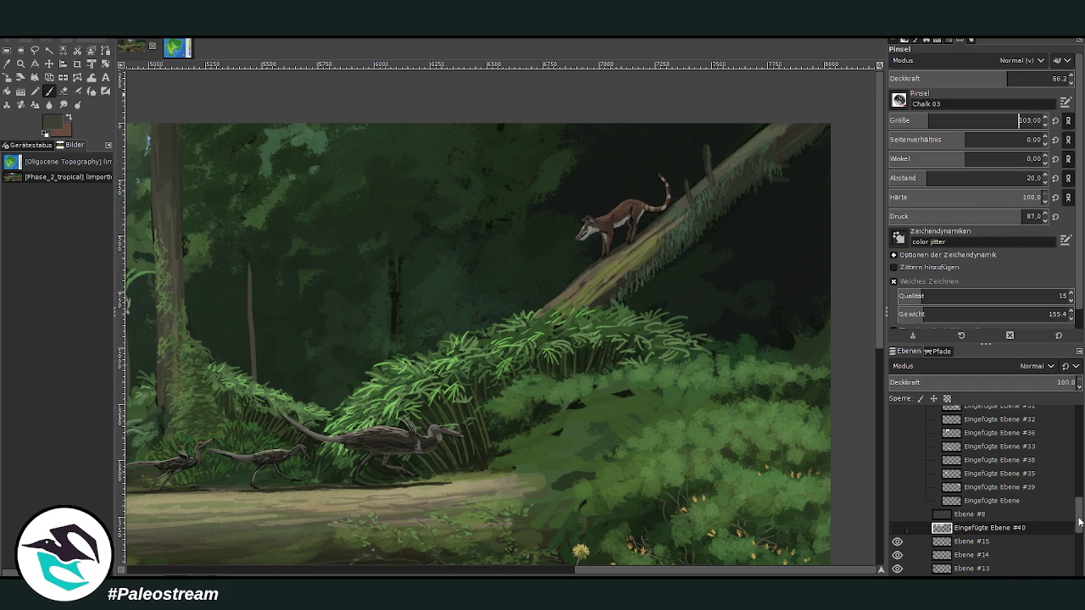
scroll(1017, 508, "down", 5)
left_click(963, 556)
mouse_move(473, 313)
left_mouse_down()
mouse_move(475, 235)
mouse_move(479, 310)
mouse_move(486, 288)
mouse_move(477, 184)
mouse_move(491, 314)
mouse_move(481, 204)
mouse_move(480, 303)
mouse_move(493, 314)
mouse_move(493, 216)
mouse_move(491, 322)
mouse_move(472, 333)
mouse_move(479, 133)
left_mouse_up()
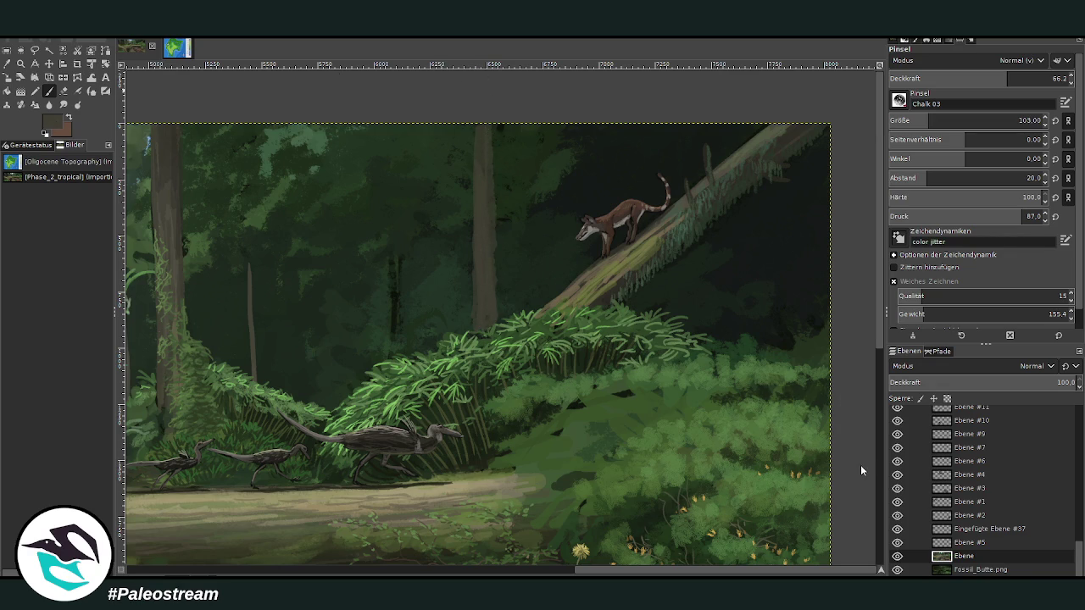
mouse_move(393, 349)
left_mouse_down()
mouse_move(395, 259)
mouse_move(395, 336)
left_mouse_up()
left_click_drag(526, 310, 526, 250)
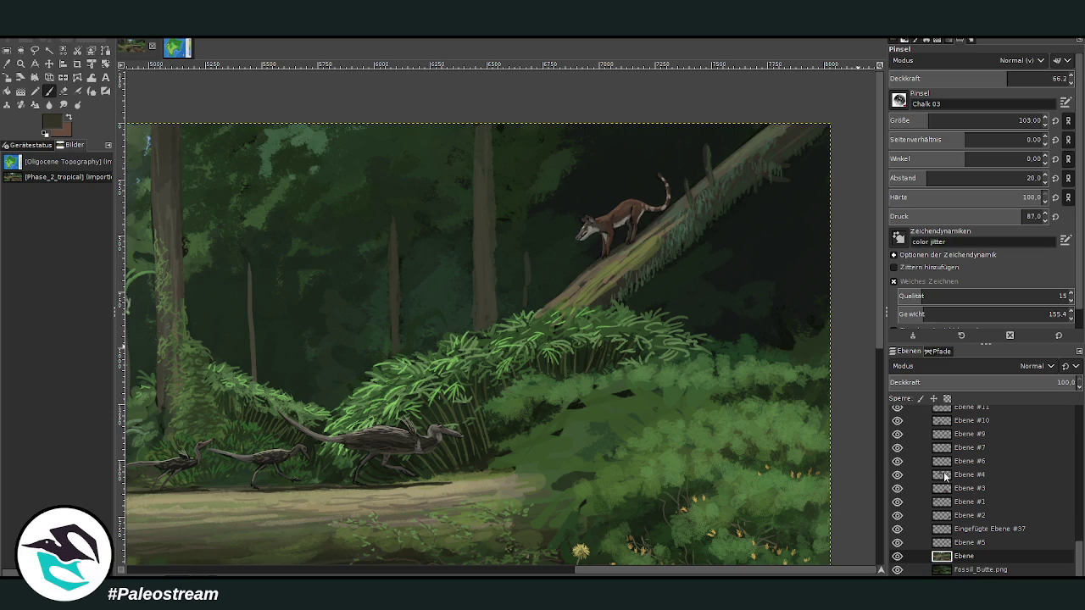
left_click_drag(731, 339, 733, 295)
- Adjust the Chalk brush to size 96 at 55.2 opacity
left_click(942, 118)
left_click(1052, 78)
type("35")
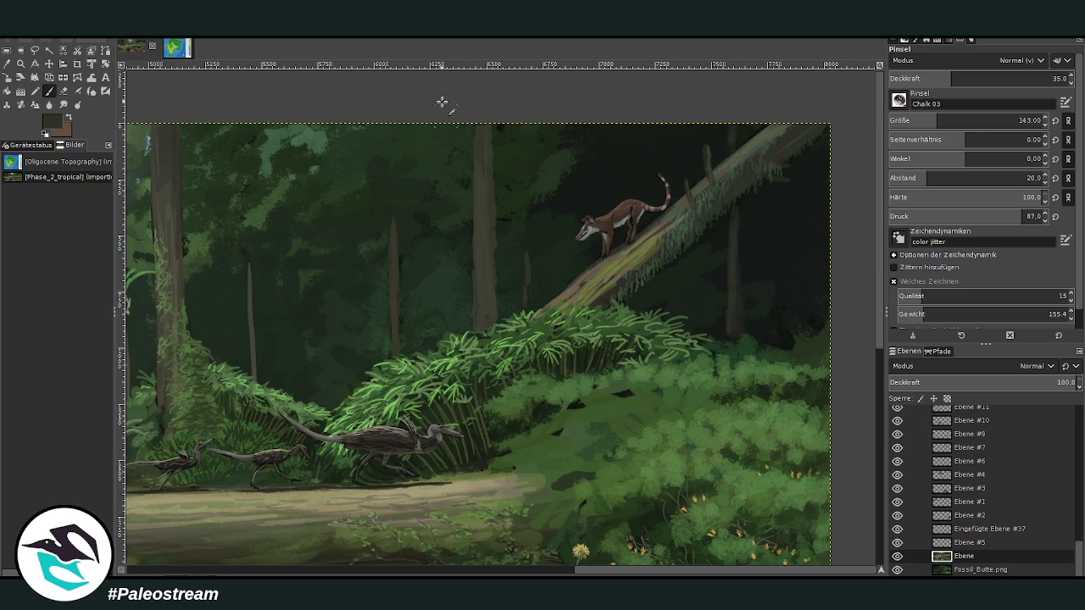
left_click(987, 78)
left_click(927, 120)
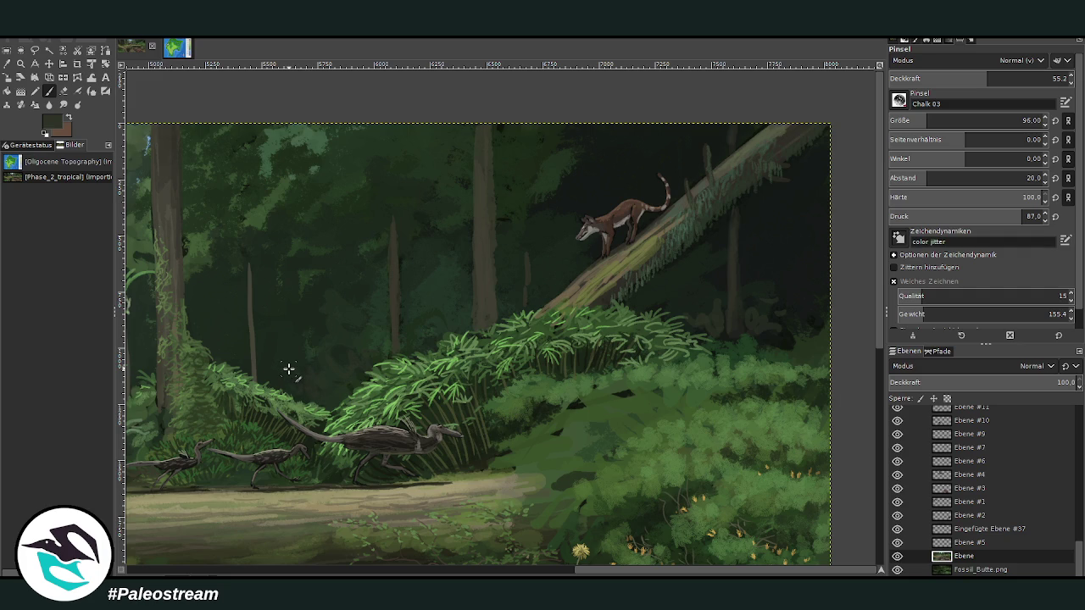
- Sample a bright foliage green and set the brush to size 82 at low opacity for soft foliage
key("o")
left_click(458, 360)
left_click(457, 360)
left_click(459, 361)
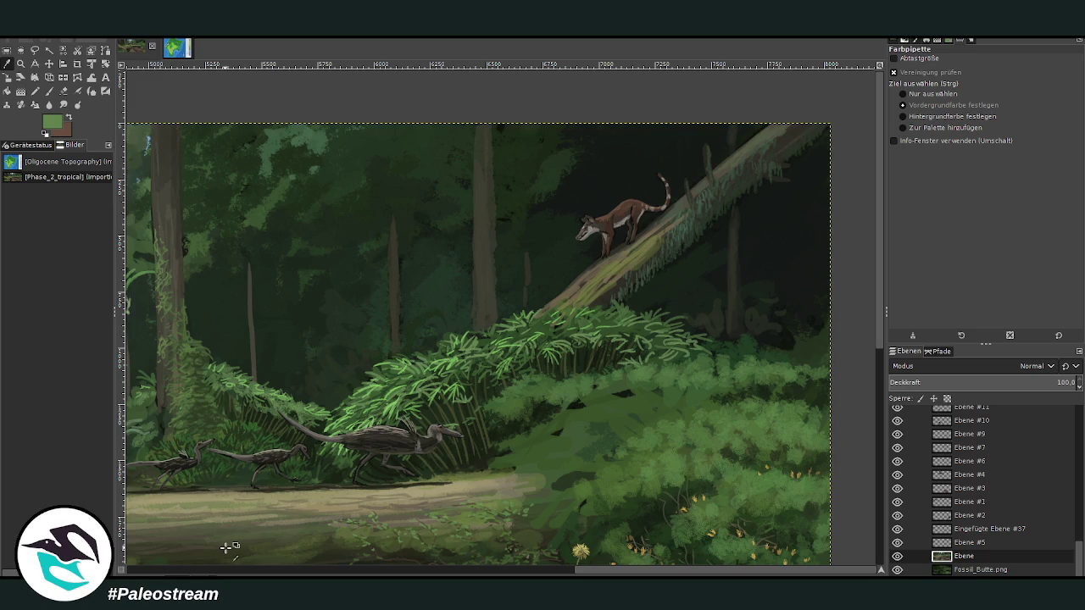
left_click(49, 91)
left_click(955, 81)
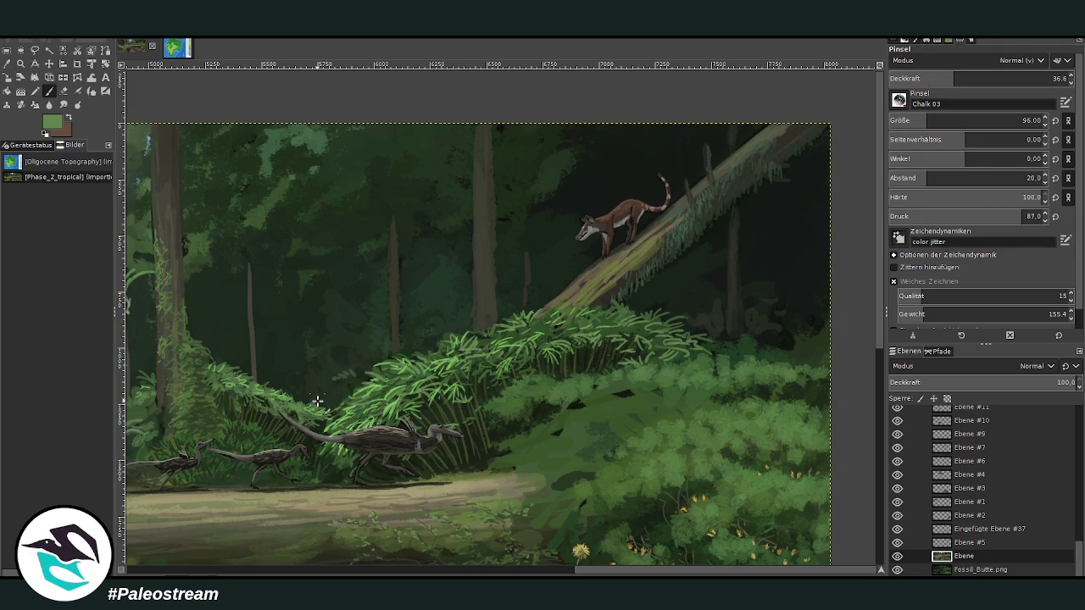
left_click(920, 120)
left_click(1022, 78)
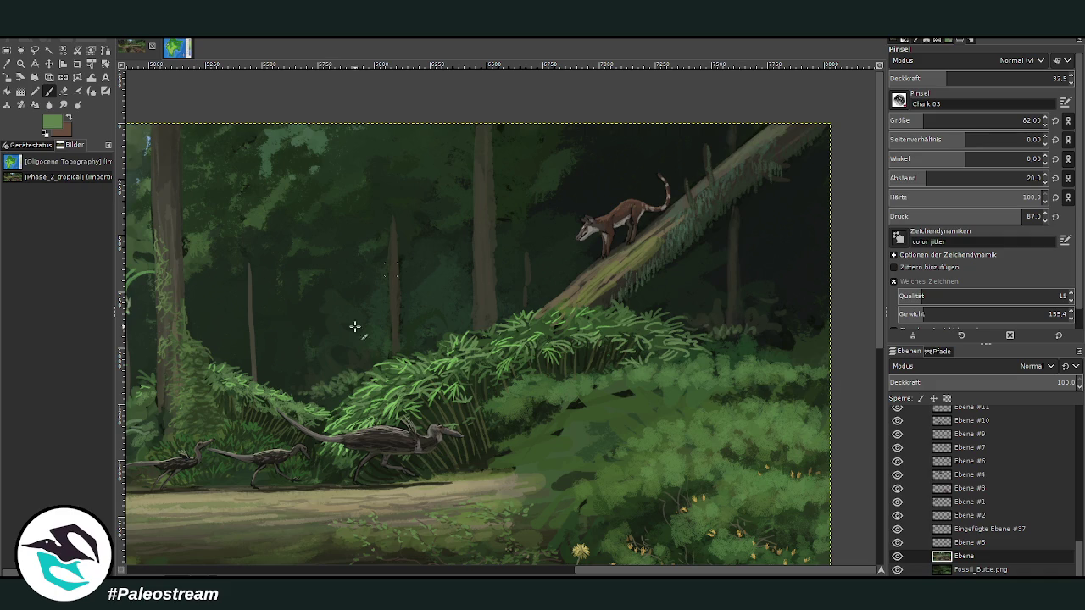
- Reframe the view on the right half of the painting, from the leaning log to the stream
scroll(564, 567, "left", 10)
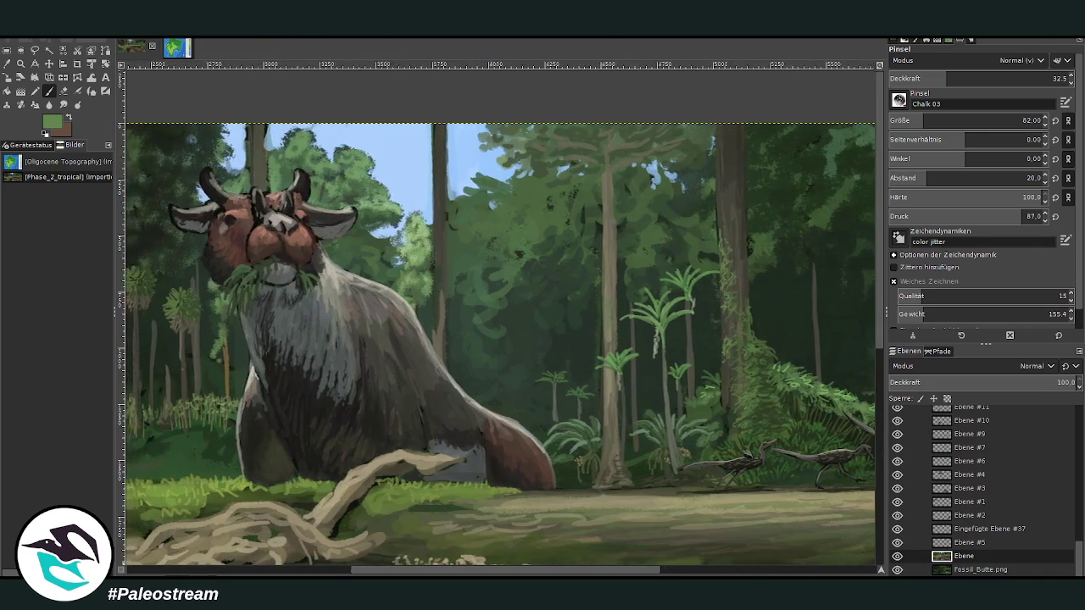
scroll(679, 523, "right", 9)
scroll(680, 523, "down", 2)
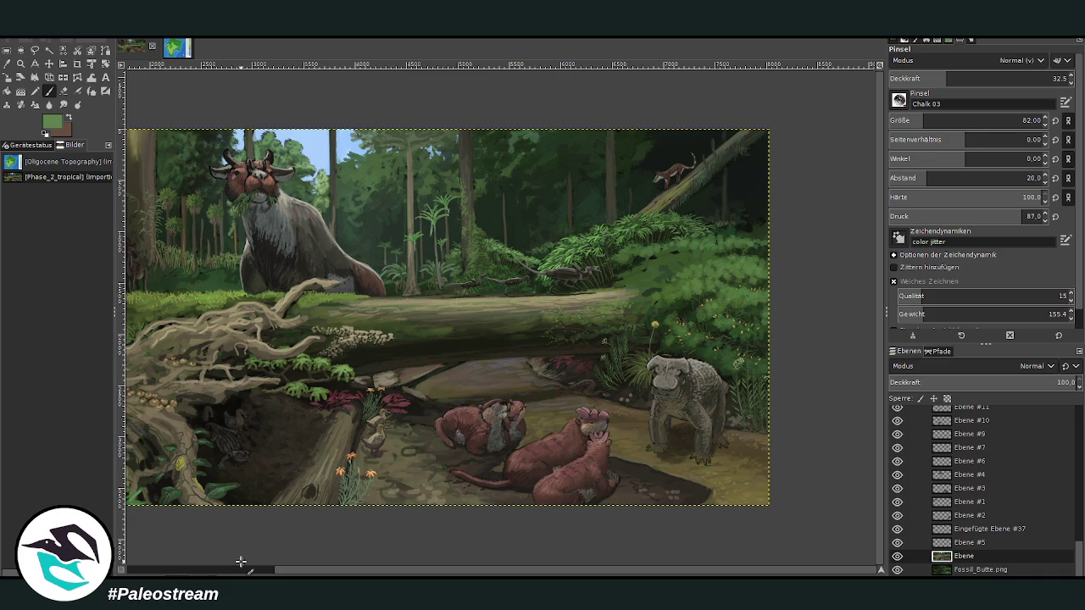
scroll(241, 561, "down", 2)
key("z")
left_click_drag(437, 193, 734, 453)
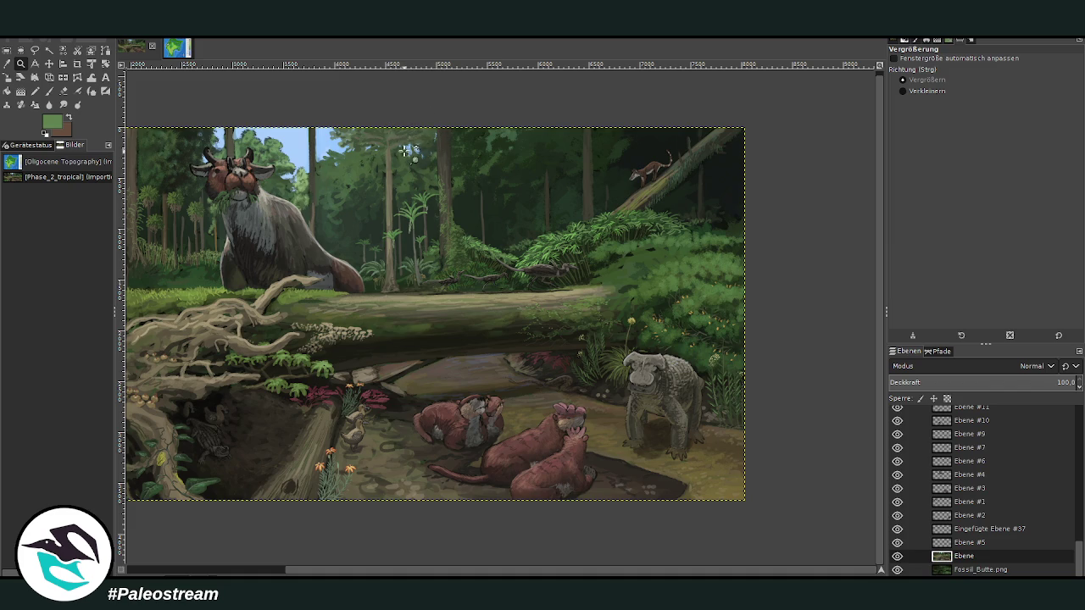
left_click_drag(391, 100, 749, 400)
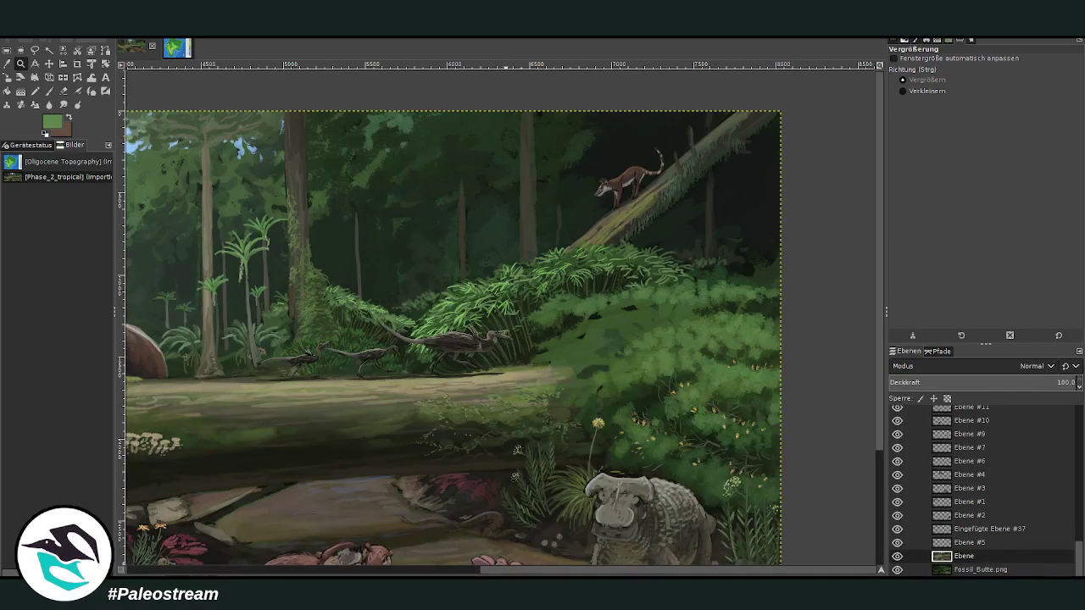
scroll(474, 525, "left", 3)
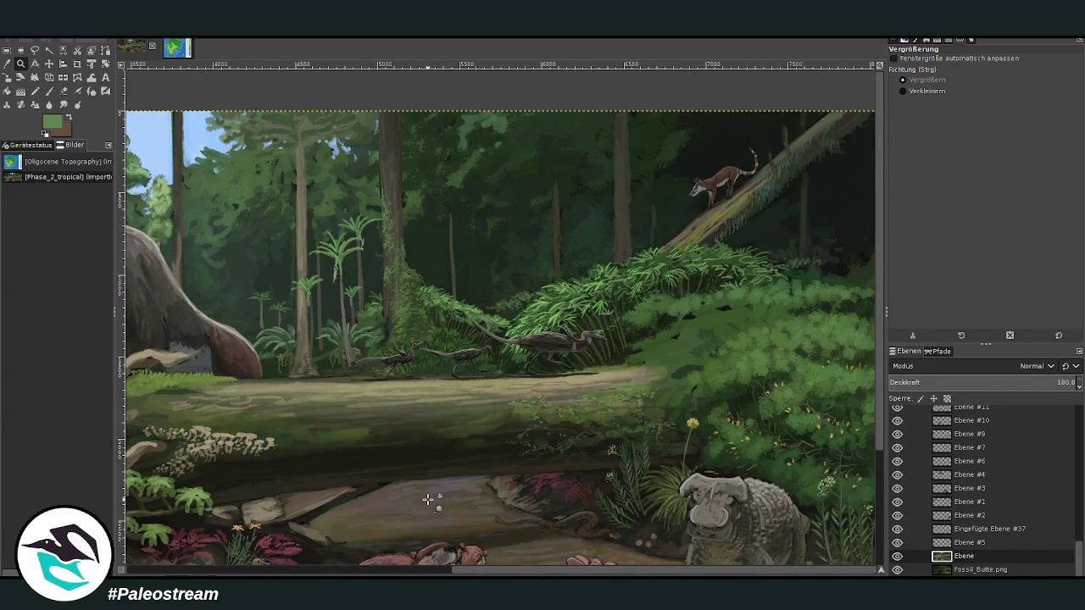
mouse_move(488, 574)
left_mouse_down()
mouse_move(188, 575)
mouse_move(485, 575)
left_mouse_up()
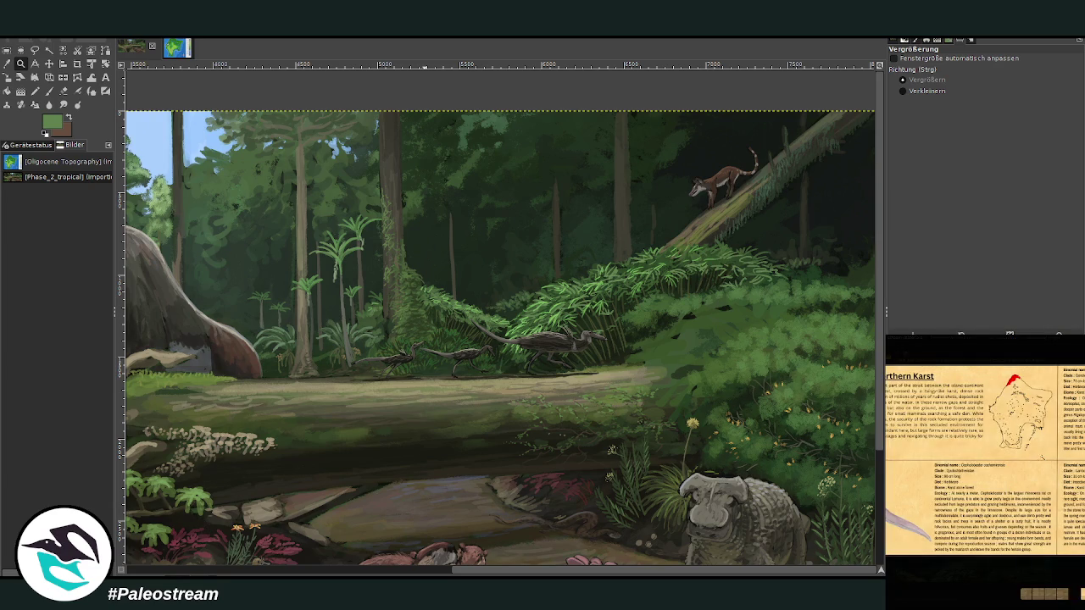
key("Escape")
scroll(983, 466, "up", 2)
scroll(975, 466, "up", 2)
scroll(975, 466, "up", 2)
scroll(974, 466, "up", 2)
scroll(974, 466, "up", 2)
scroll(974, 467, "up", 2)
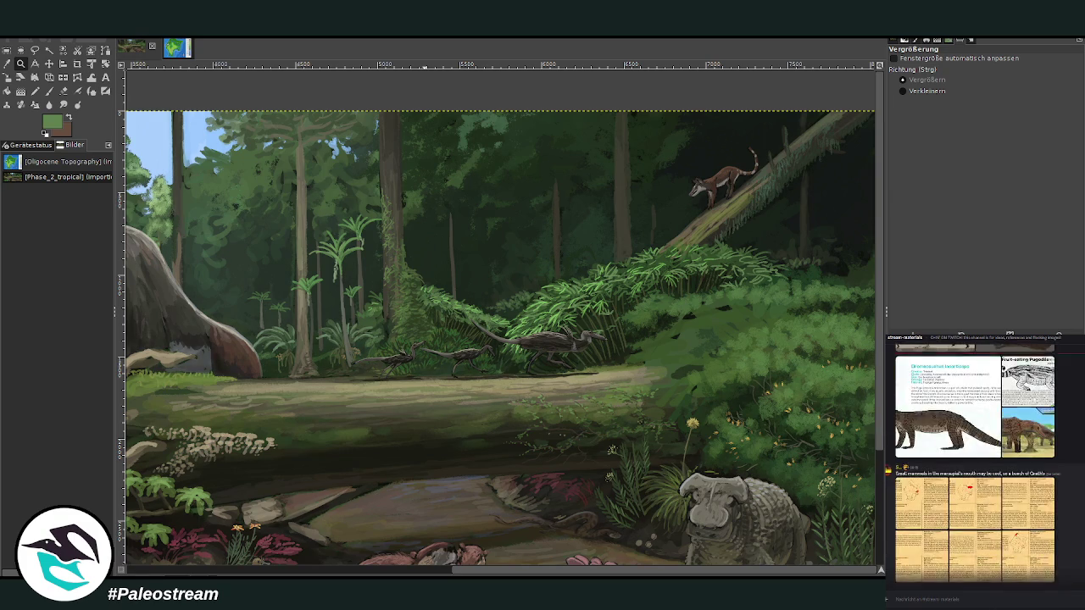
scroll(975, 466, "up", 3)
scroll(974, 466, "up", 3)
scroll(975, 466, "up", 3)
scroll(974, 466, "up", 3)
left_click(998, 548)
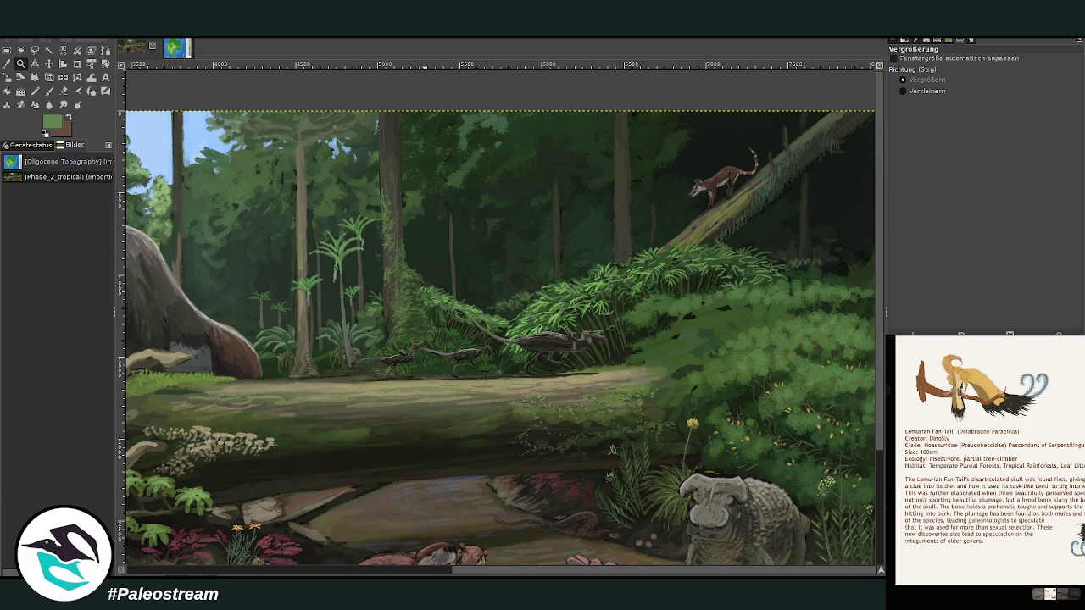
key("Escape")
scroll(974, 466, "up", 2)
scroll(975, 466, "up", 2)
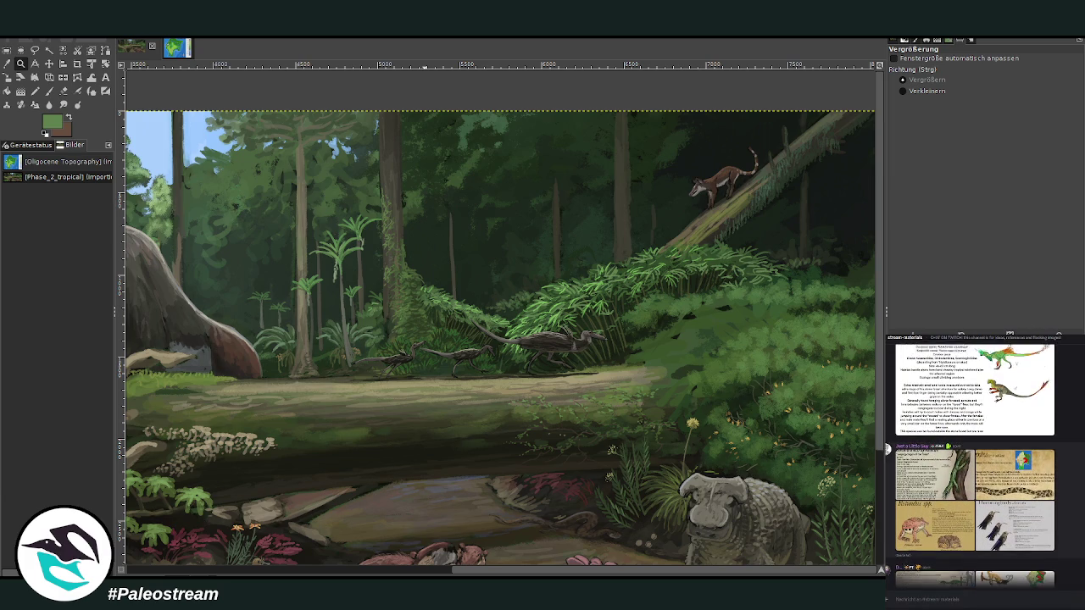
scroll(974, 466, "up", 2)
left_click(921, 545)
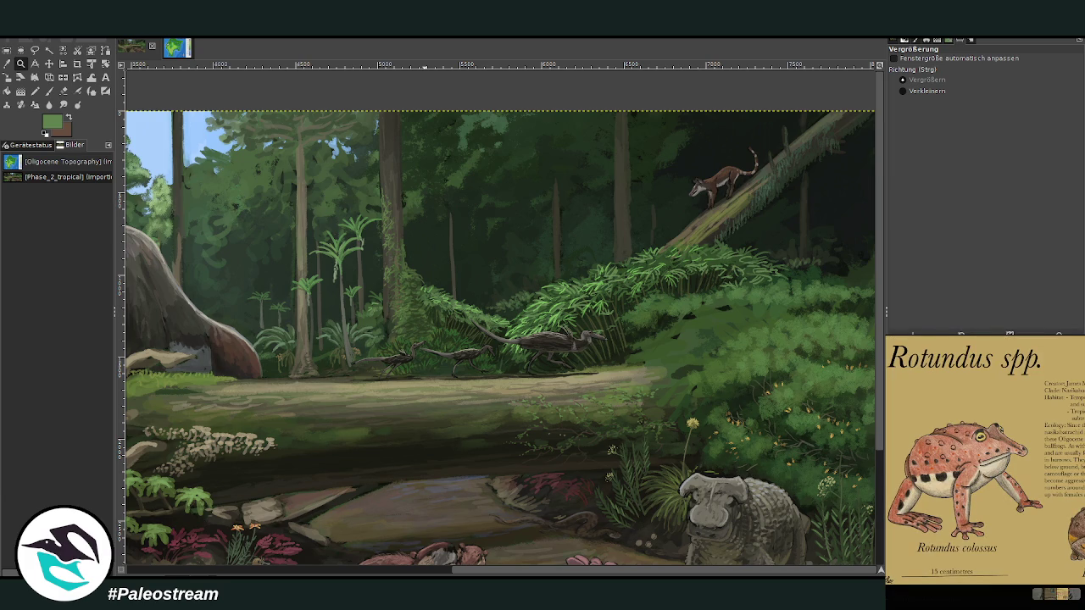
key("Escape")
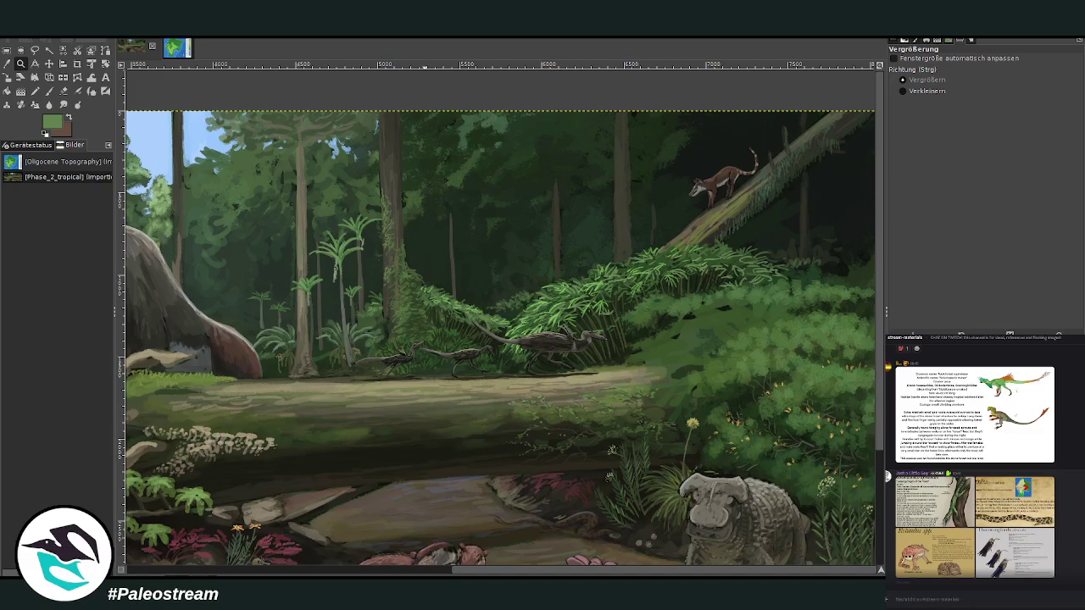
left_click(996, 536)
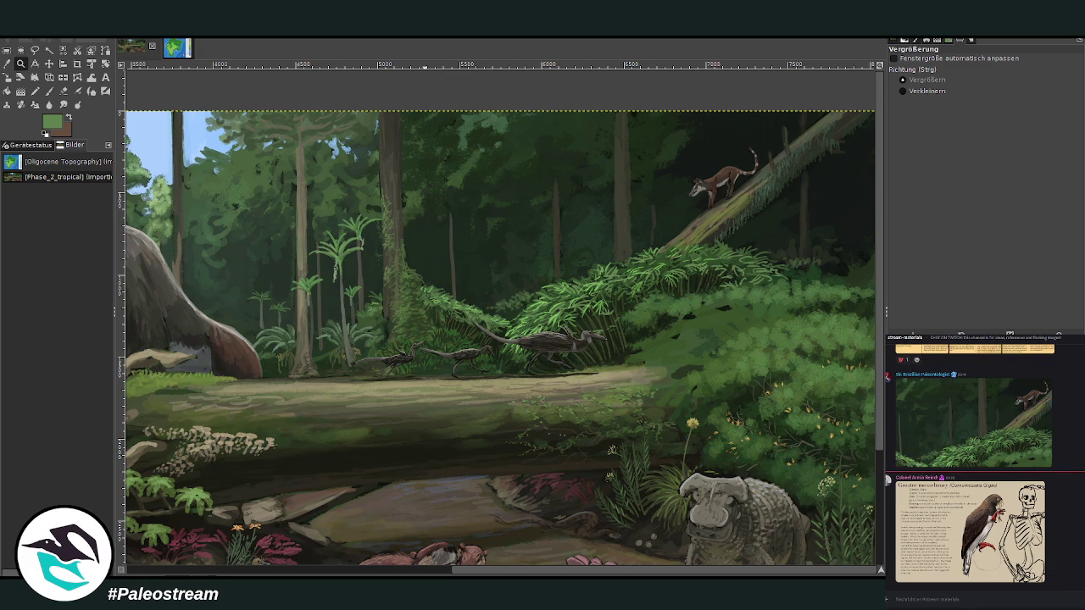
left_click(430, 568)
scroll(545, 412, "down", 5)
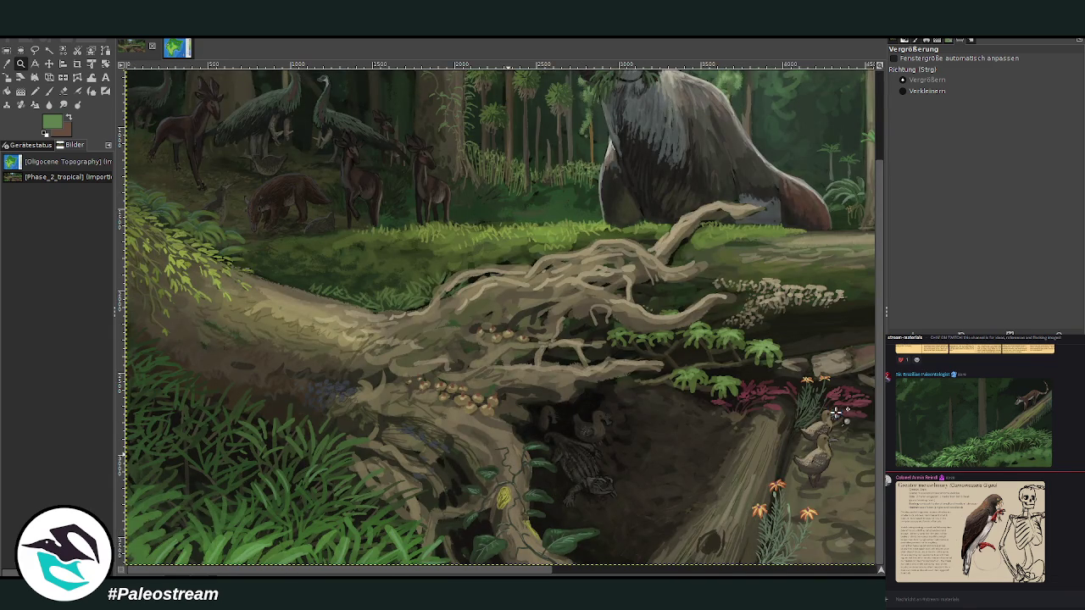
- Paste the frog reference sheet and crop it down to the Rotundus maximus panel
key("ctrl+v")
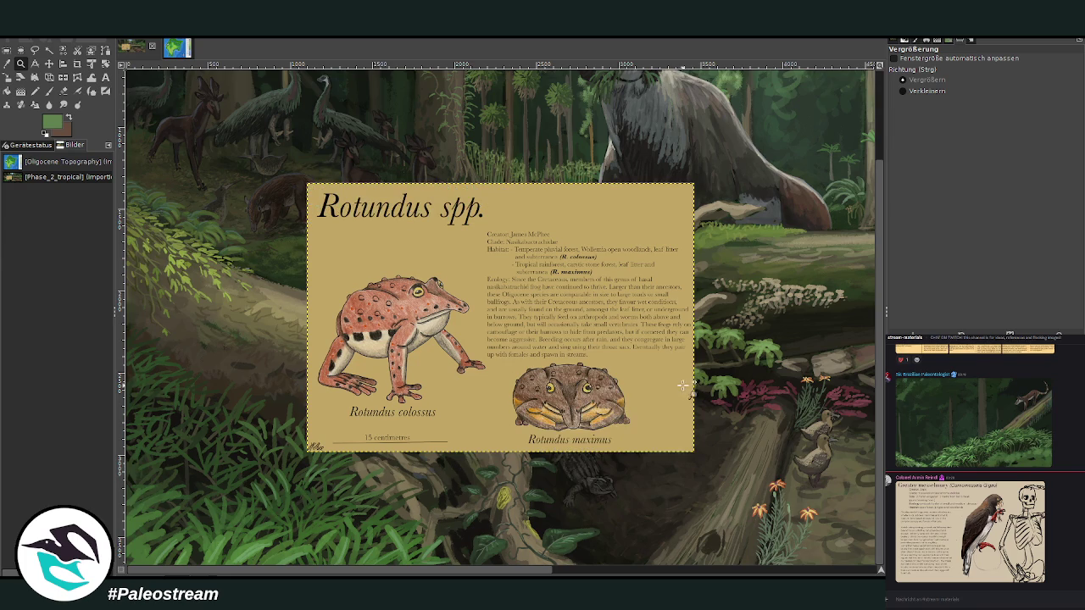
left_click(78, 64)
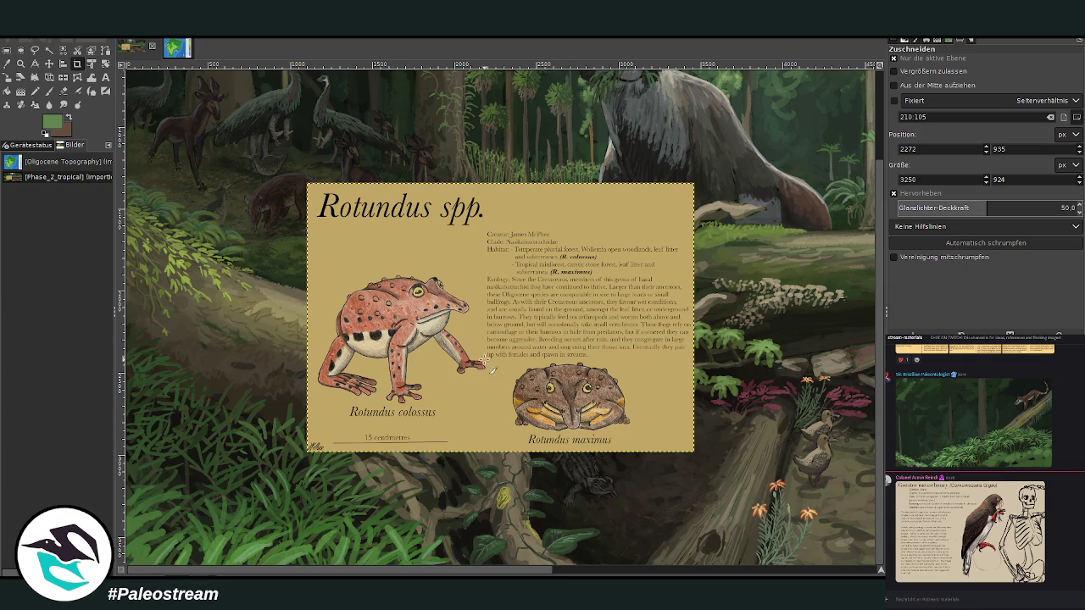
left_click_drag(485, 338, 709, 460)
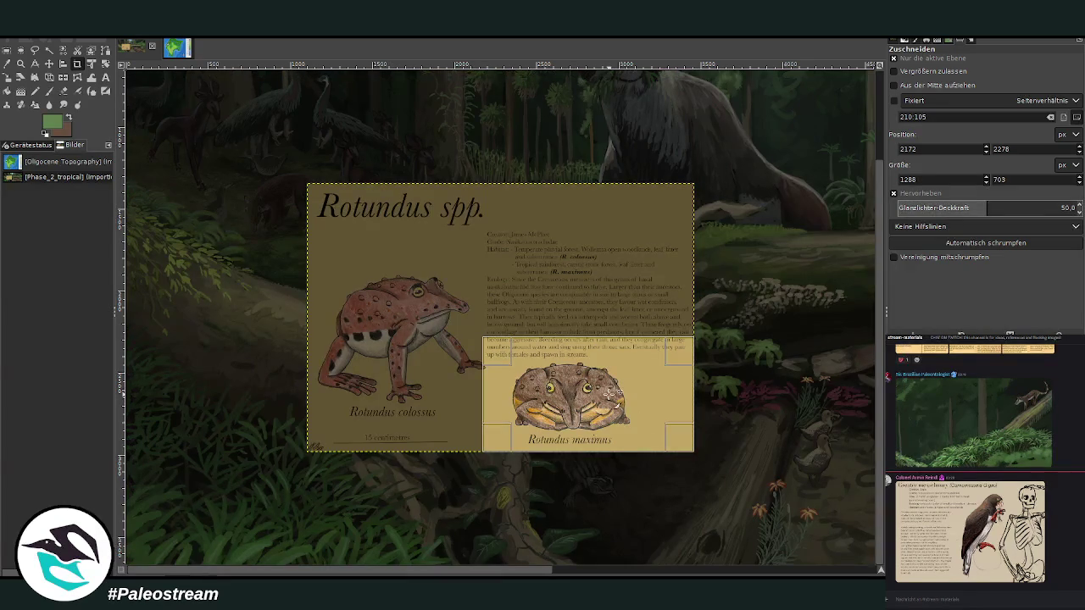
left_click(605, 391)
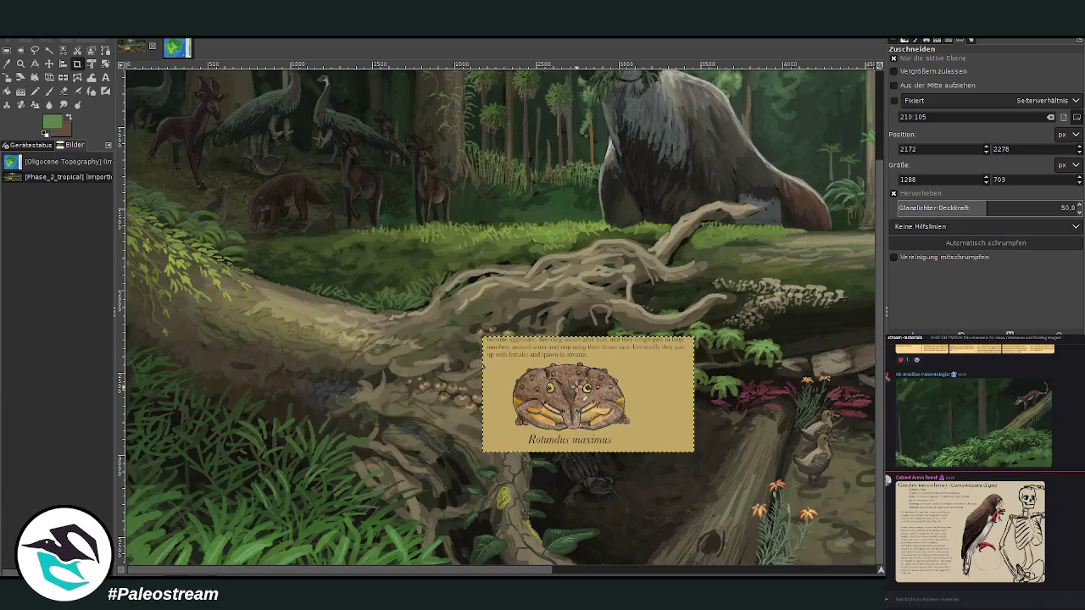
left_click_drag(365, 573, 479, 573)
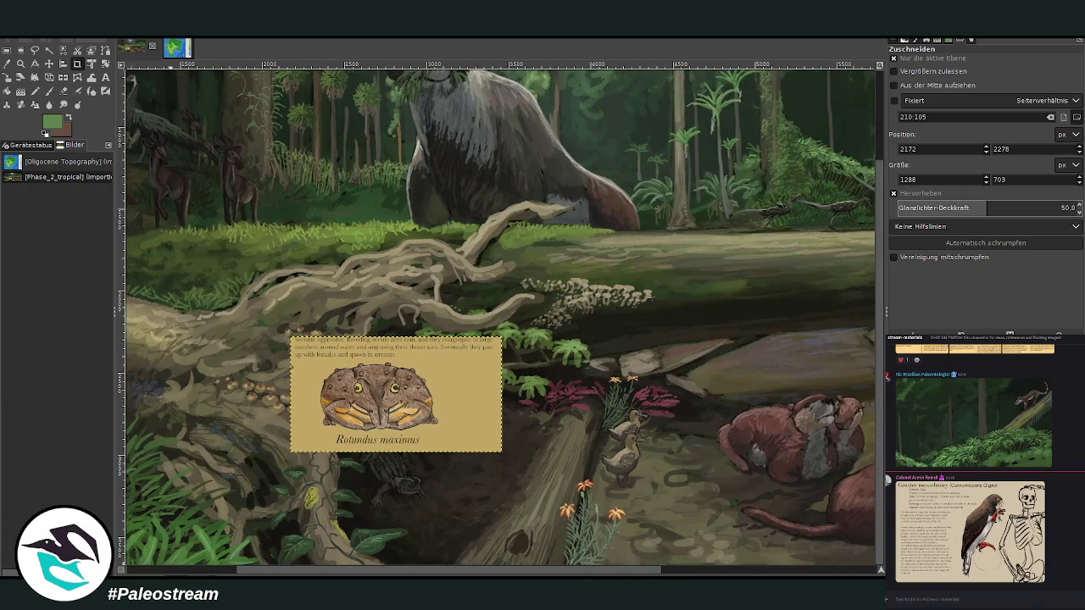
left_click(49, 65)
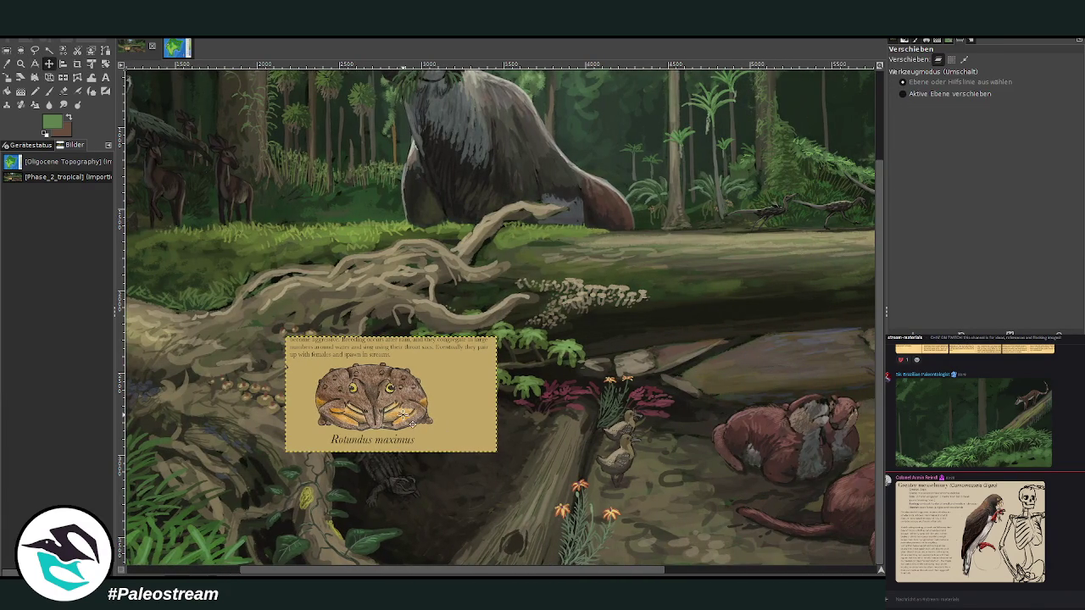
- Drag the Rotundus maximus card onto the log and zoom in closely on it
left_click_drag(415, 414, 613, 436)
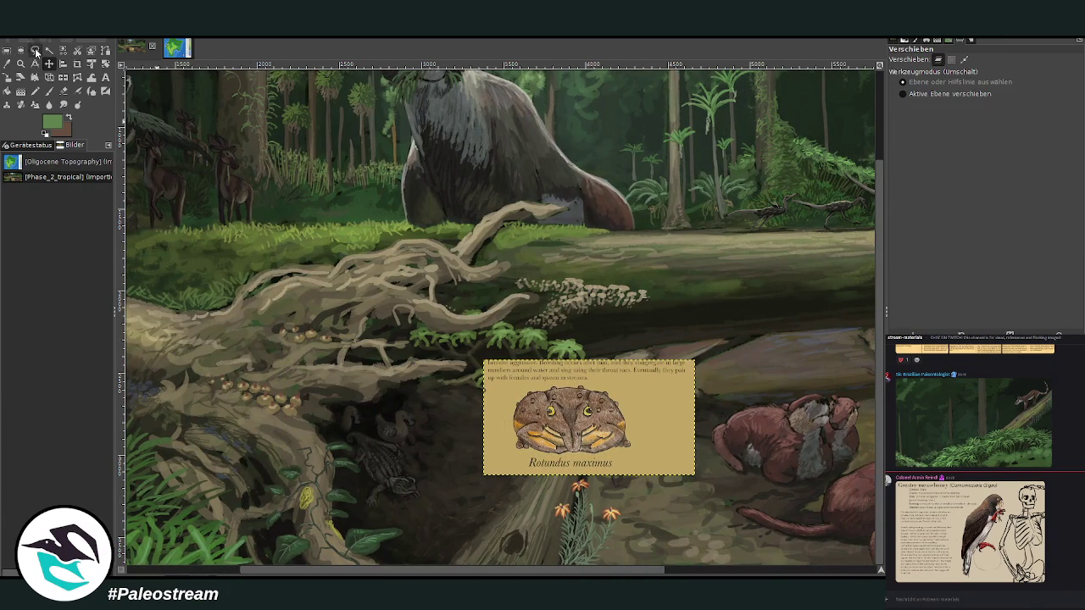
left_click(21, 64)
left_click_drag(296, 351, 542, 505)
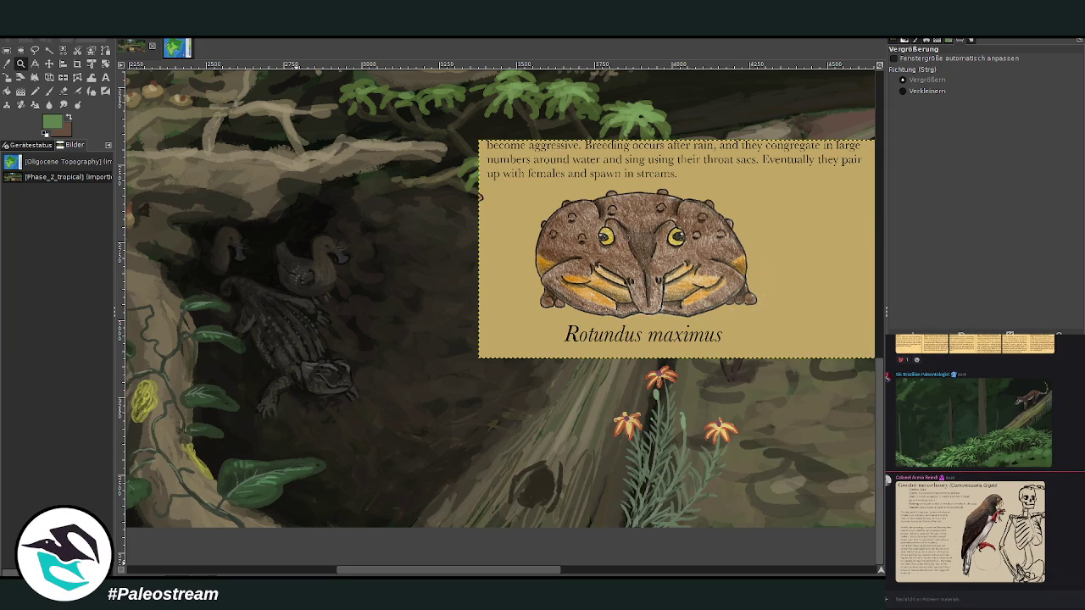
left_click(927, 90)
left_click(404, 268)
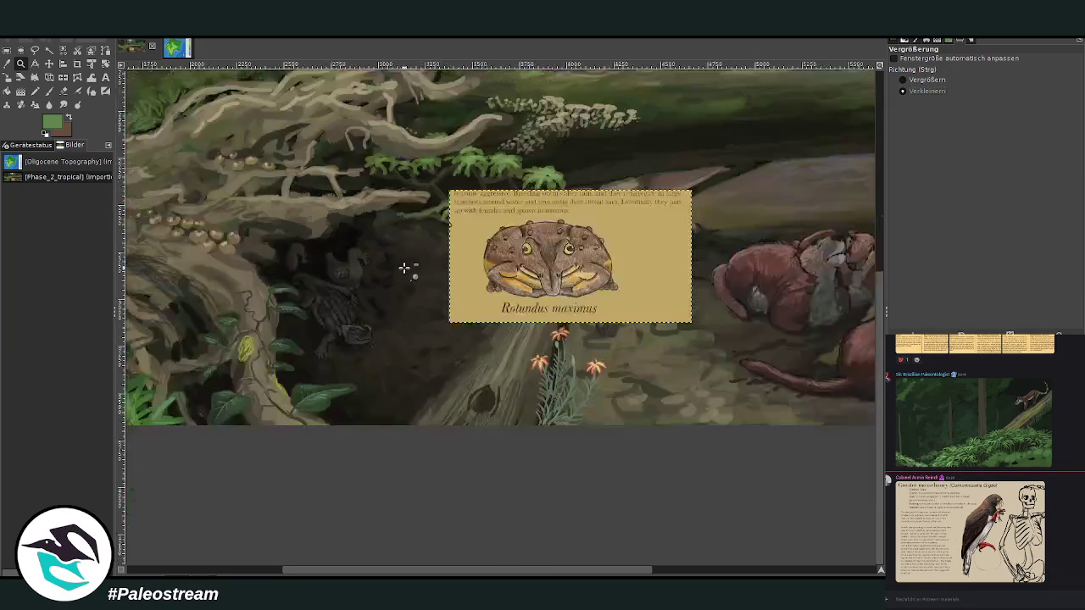
left_click(405, 268)
left_click(404, 268)
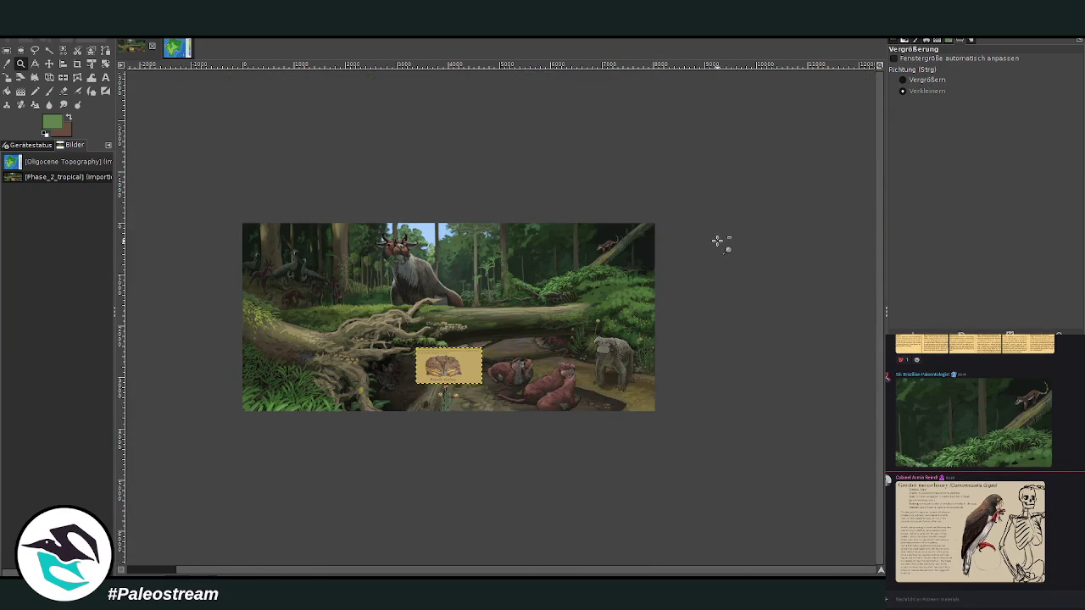
left_click(916, 82)
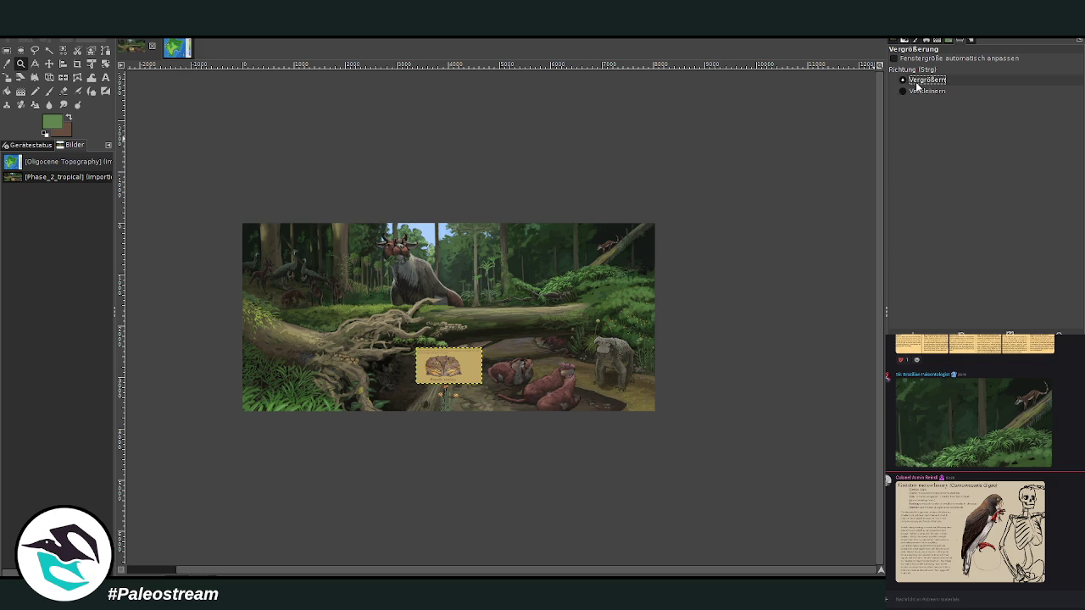
left_click_drag(237, 194, 674, 432)
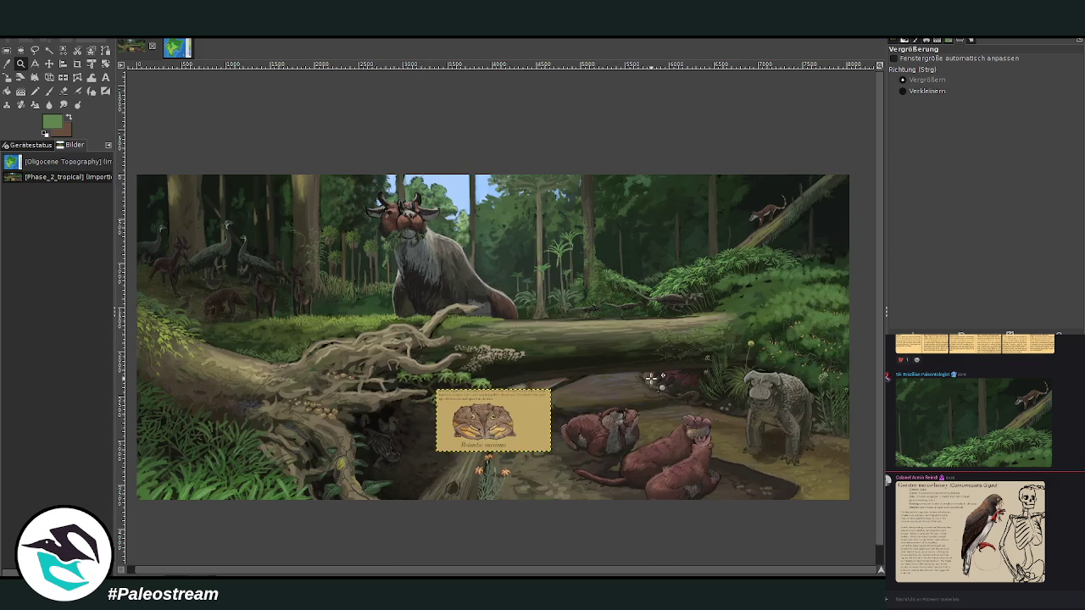
scroll(651, 380, "down", 1)
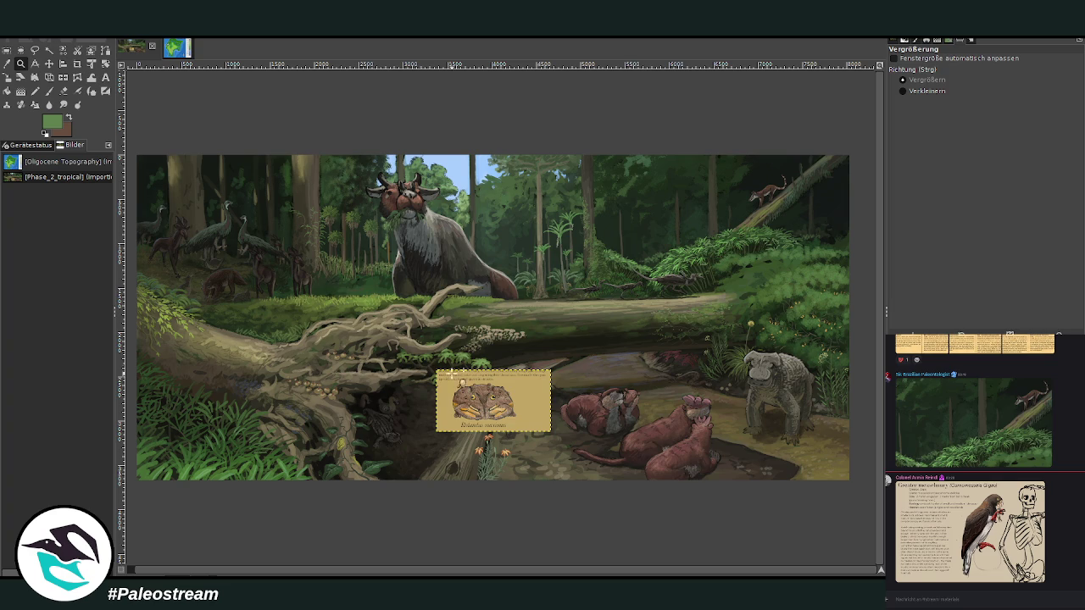
left_click_drag(310, 346, 570, 490)
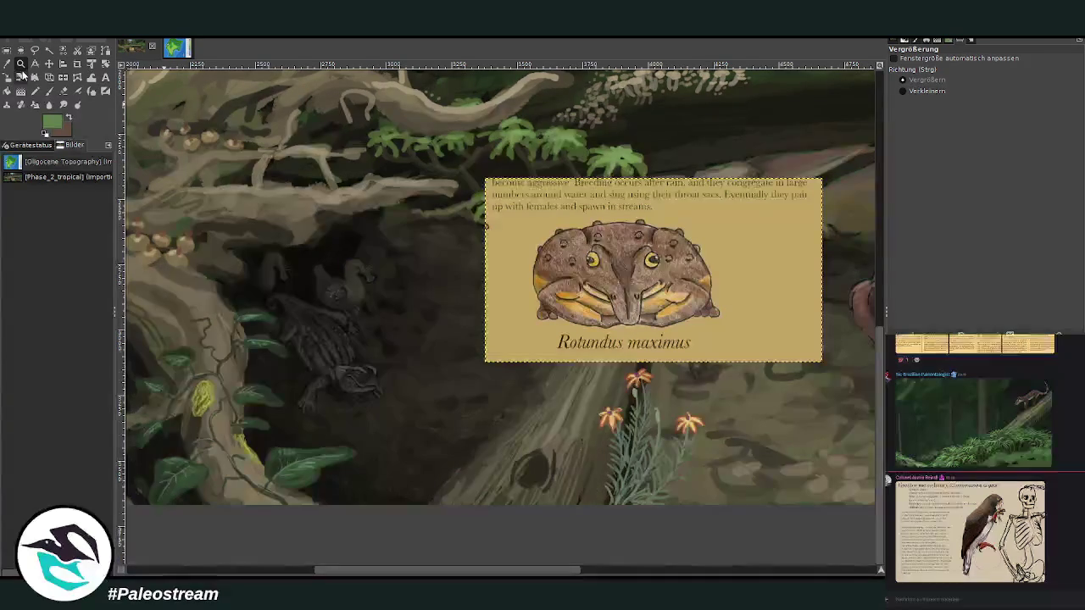
- Shift the frog card down-right and scale it smaller
left_click(49, 63)
left_click_drag(663, 378, 727, 436)
scroll(398, 292, "right", 1)
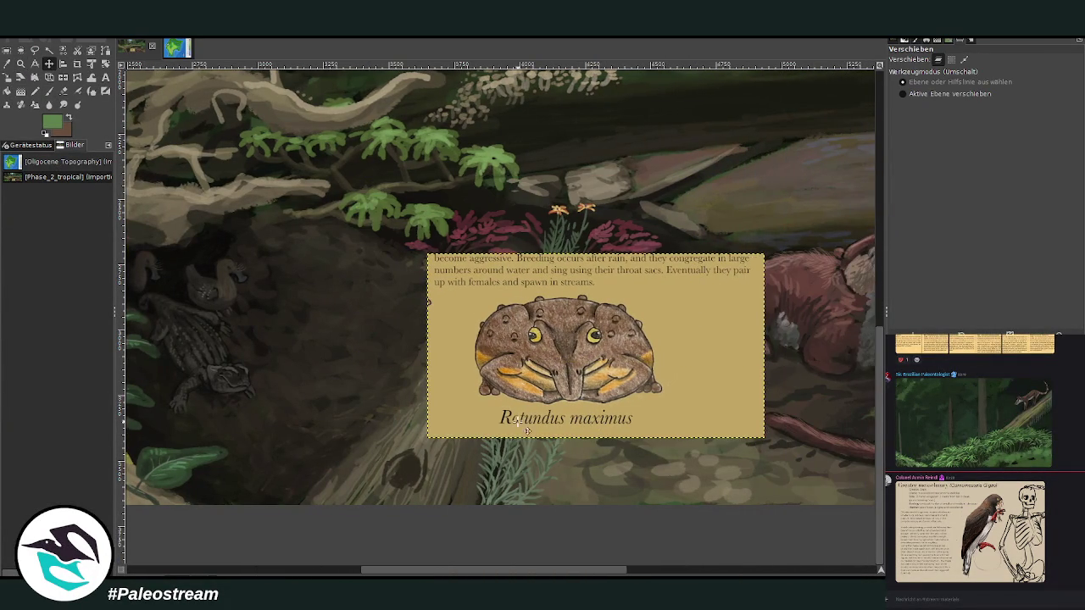
key("shift+s")
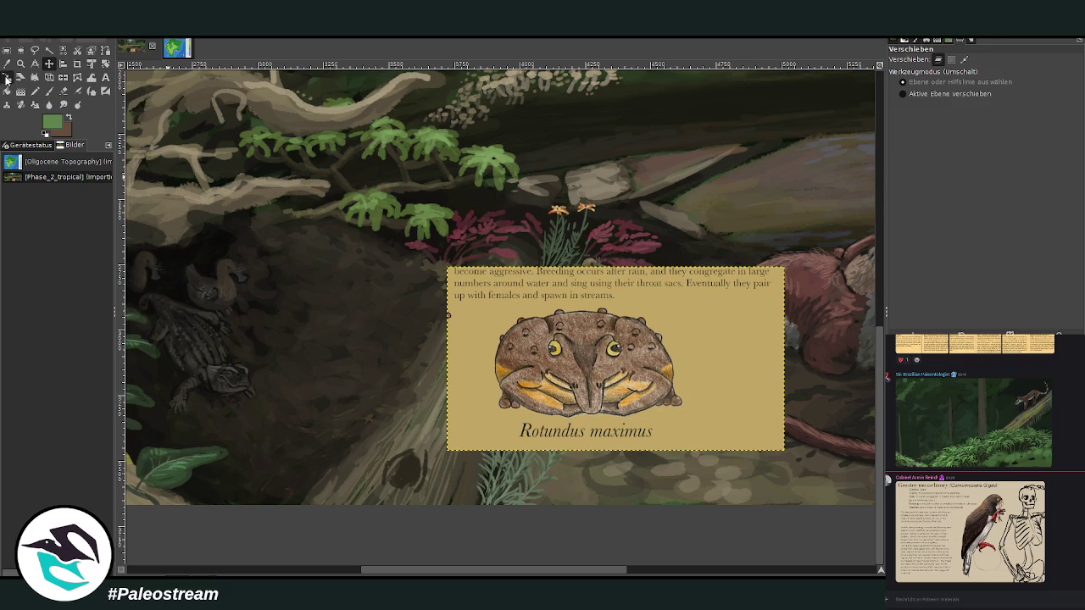
mouse_move(573, 353)
left_mouse_down()
mouse_move(512, 386)
mouse_move(597, 356)
left_mouse_up()
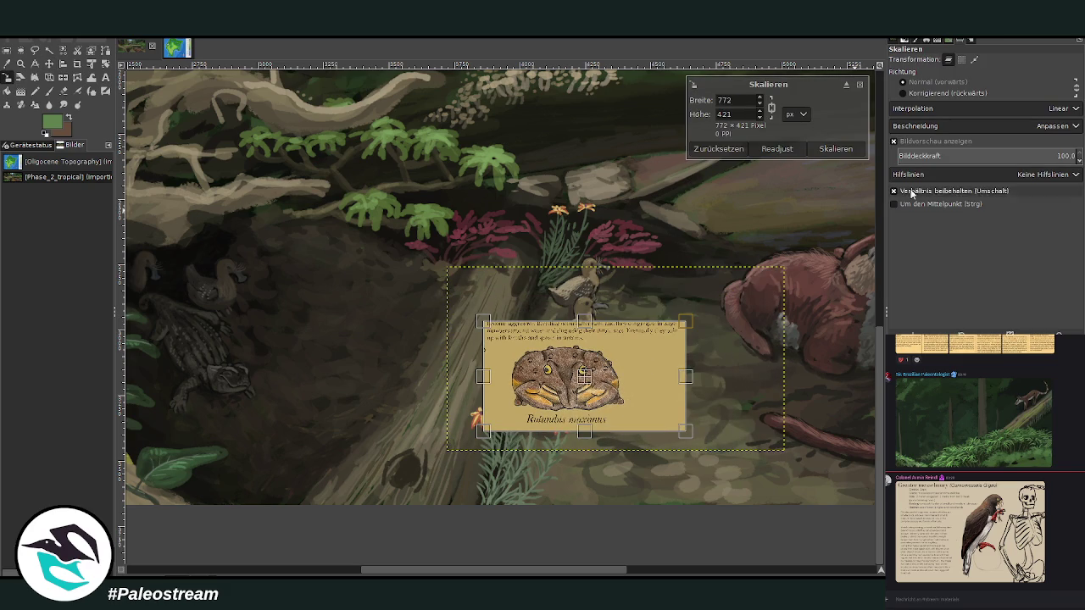
left_click(839, 148)
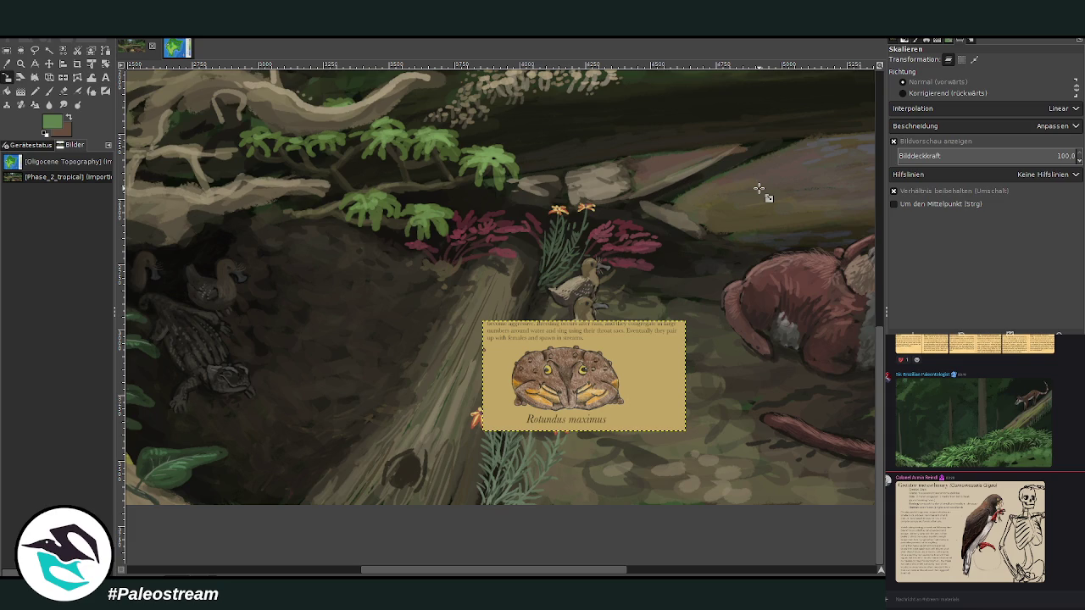
- Zoom in on the log and frog card and paint with a dark brown-black colour
key("z")
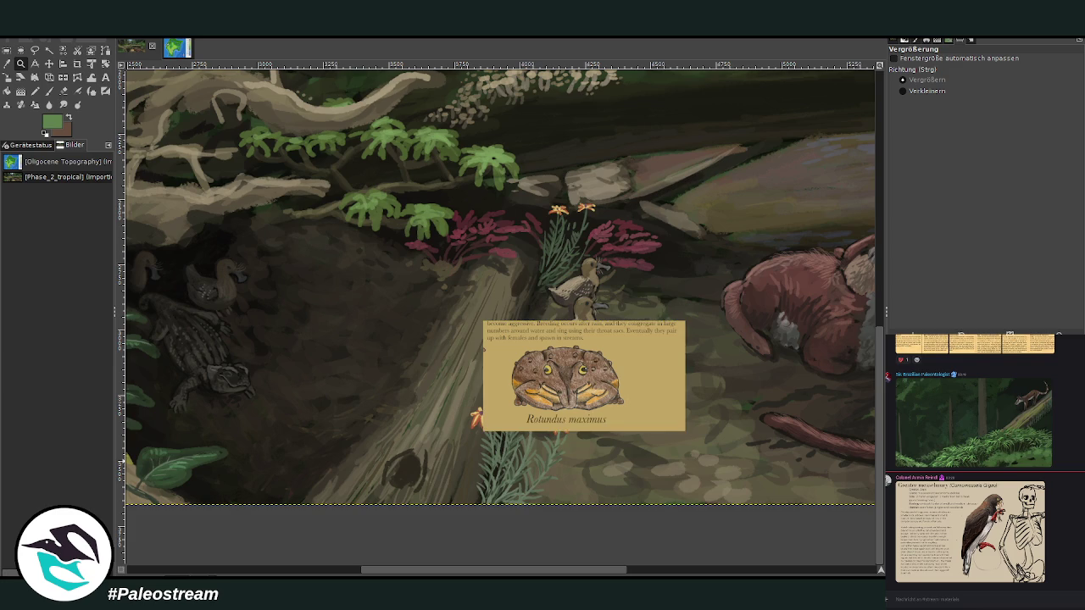
left_click_drag(251, 208, 559, 504)
left_click(365, 417)
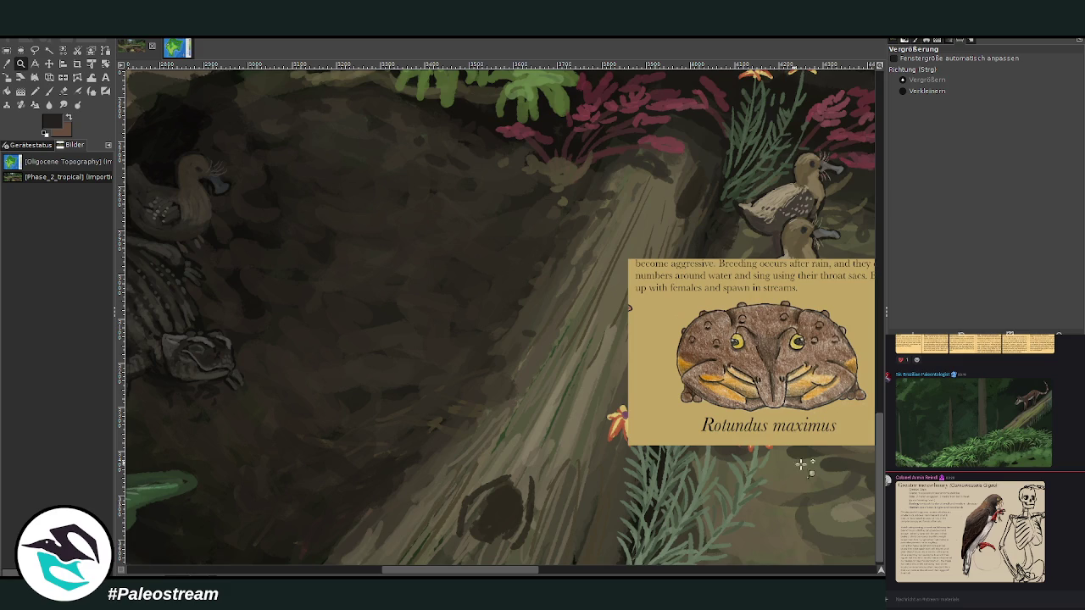
key("p")
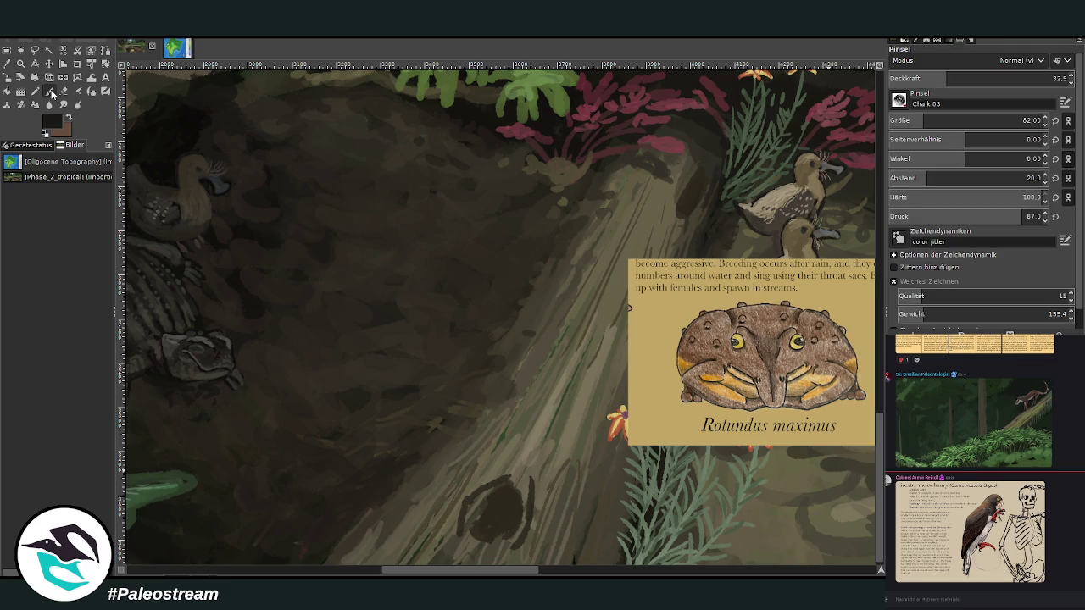
- Paint dark oval knot marks on the log with a size-85 brush at 62.5 opacity
left_click_drag(1000, 76, 1021, 76)
left_click(1021, 120)
scroll(390, 564, "left", 3)
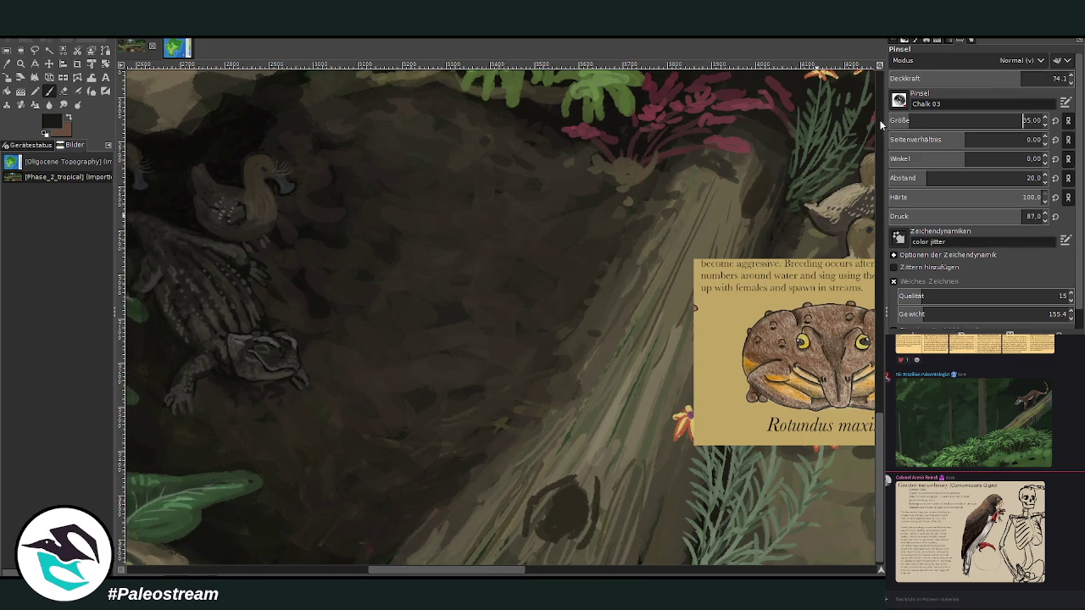
left_click(1000, 78)
left_click_drag(525, 412, 527, 415)
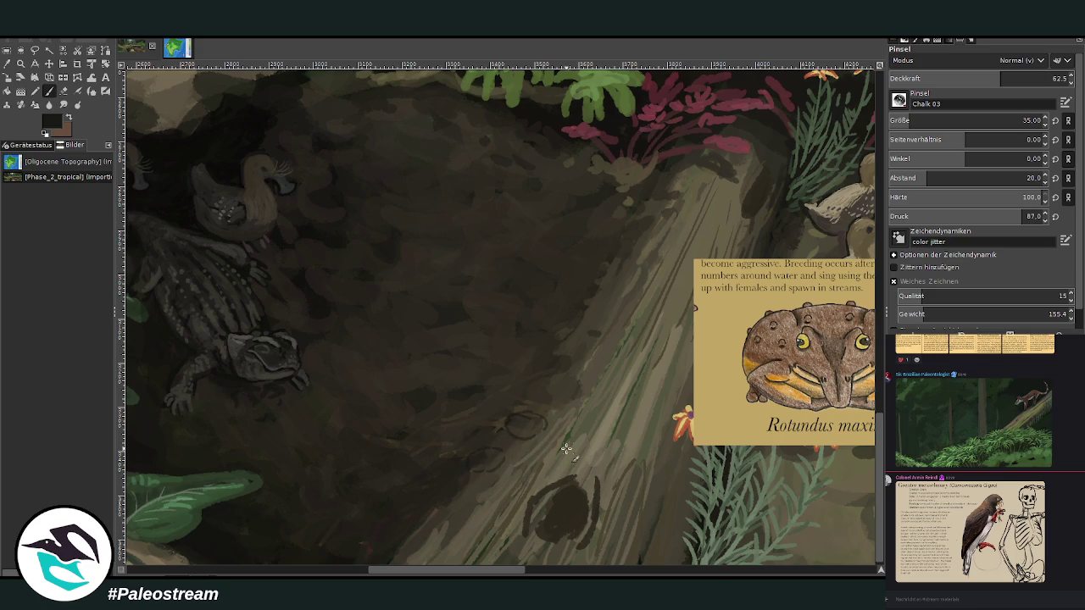
left_click_drag(571, 445, 588, 435)
mouse_move(508, 399)
left_mouse_down()
mouse_move(523, 408)
mouse_move(514, 399)
left_mouse_up()
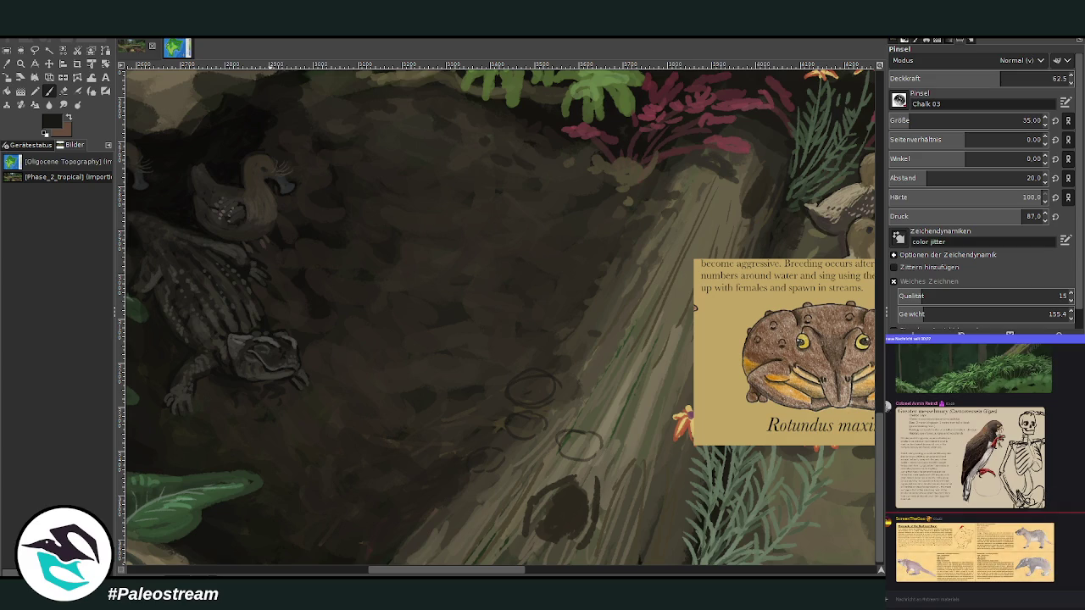
- Retrace the small ellipse with a smaller brush at 76.7 opacity for a darker outline
left_click_drag(949, 84, 961, 84)
left_click_drag(406, 574, 419, 573)
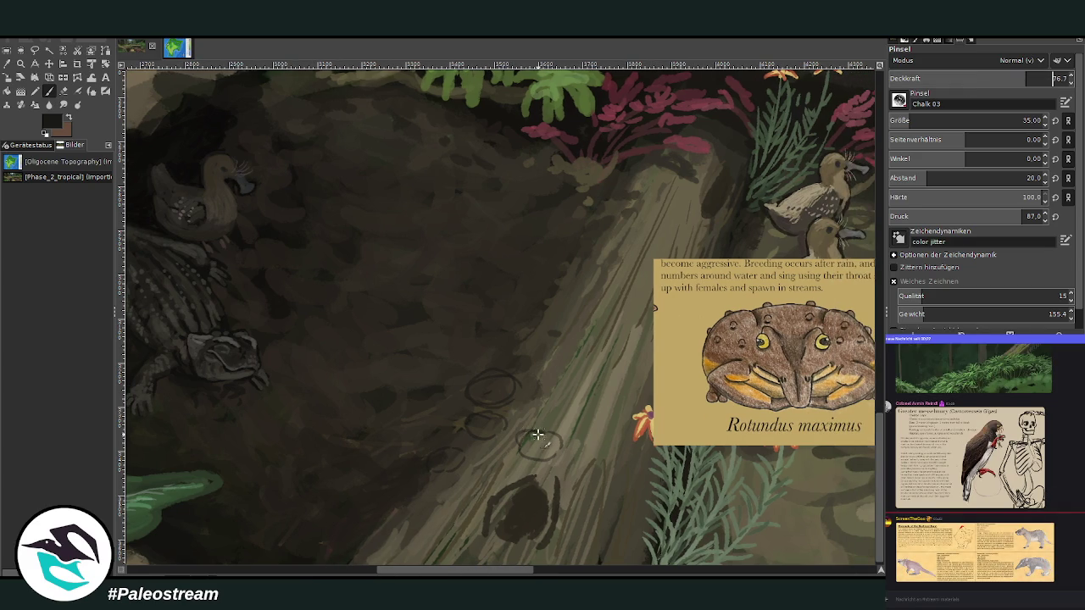
left_click_drag(1017, 124, 992, 124)
mouse_move(550, 432)
left_mouse_down()
mouse_move(516, 450)
mouse_move(535, 429)
mouse_move(559, 430)
left_mouse_up()
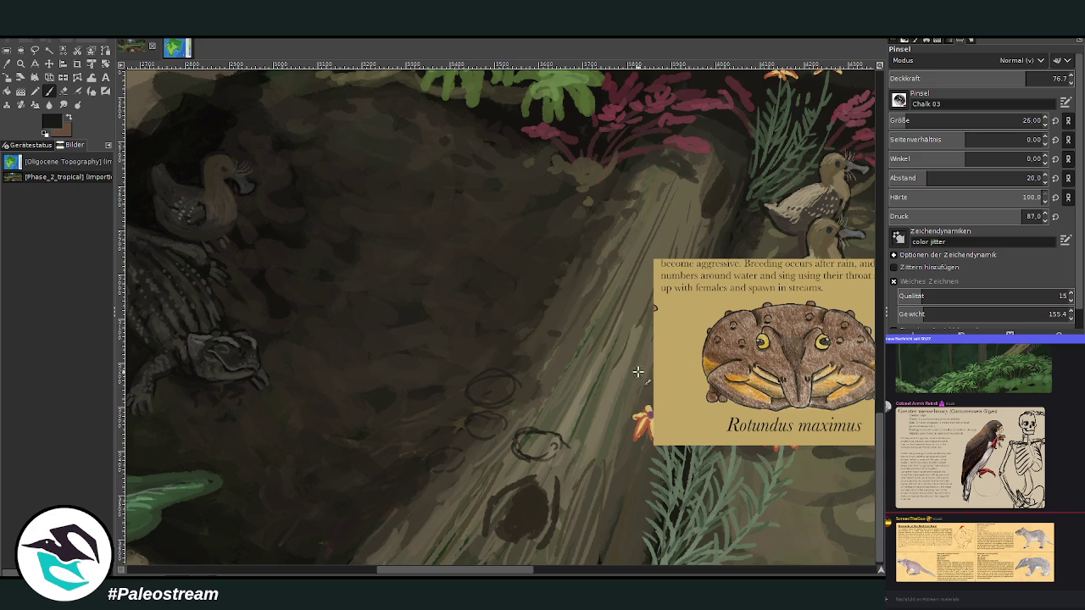
- Sketch frog heads and small oval outlines on the log left of the card
left_click_drag(558, 439, 570, 449)
left_click_drag(515, 388, 525, 397)
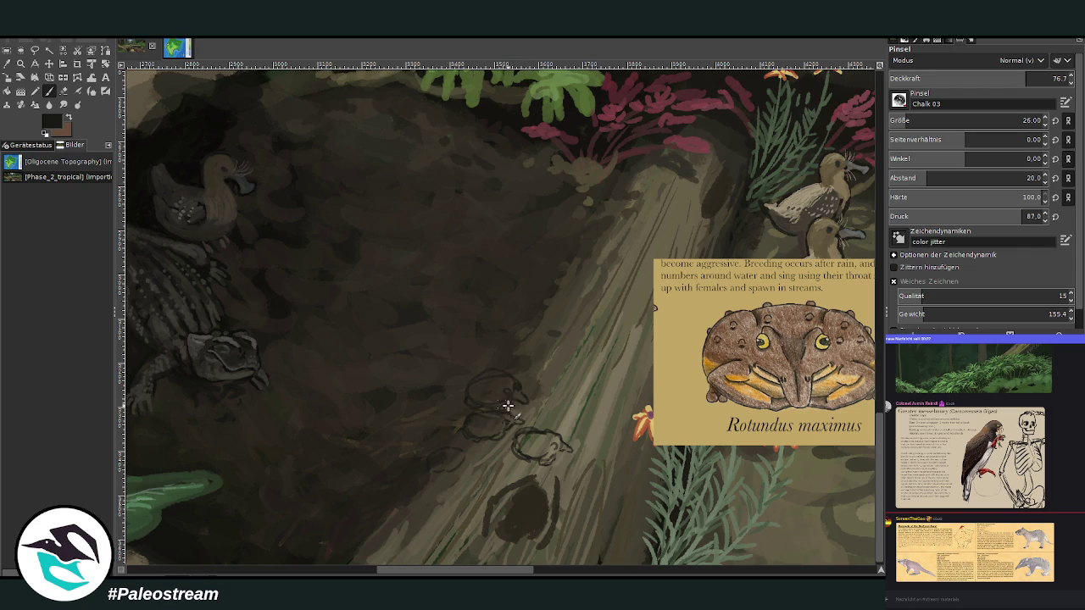
left_click_drag(501, 371, 468, 391)
mouse_move(434, 452)
left_mouse_down()
mouse_move(438, 472)
mouse_move(446, 467)
mouse_move(426, 471)
mouse_move(455, 467)
mouse_move(471, 448)
left_mouse_up()
mouse_move(463, 458)
left_mouse_down()
mouse_move(443, 447)
mouse_move(424, 455)
mouse_move(433, 474)
mouse_move(425, 464)
mouse_move(460, 467)
left_mouse_up()
mouse_move(549, 439)
left_mouse_down()
mouse_move(566, 451)
mouse_move(543, 439)
mouse_move(517, 450)
mouse_move(518, 462)
mouse_move(537, 462)
mouse_move(472, 440)
mouse_move(487, 441)
mouse_move(436, 477)
left_mouse_up()
left_click_drag(392, 574, 404, 561)
- Sample a dark brown and sketch another small oval frog body at brush size 35
key("o")
left_click(460, 396)
key("p")
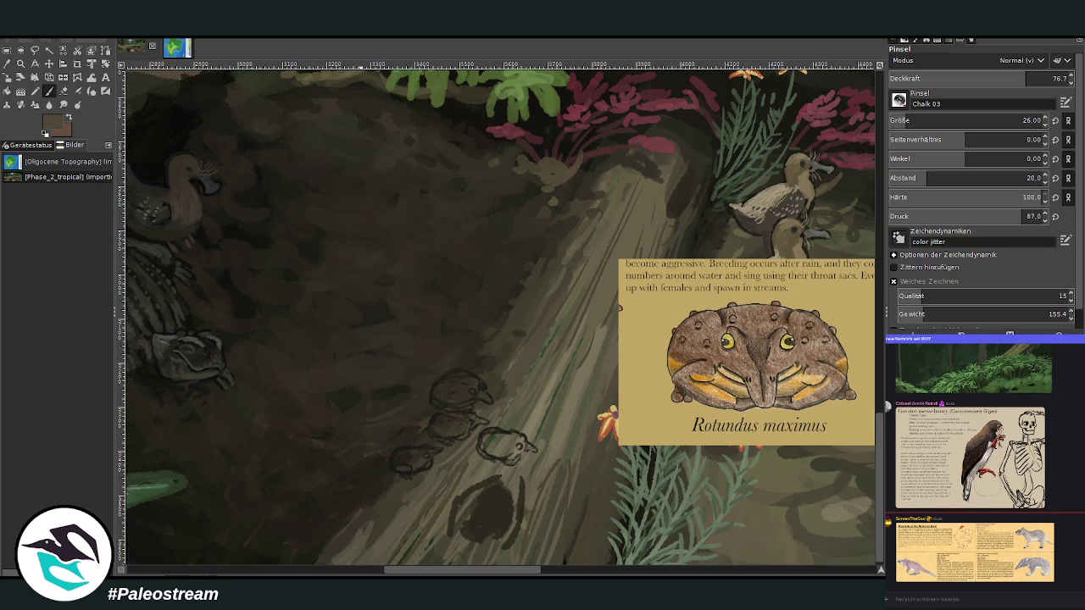
key("bracketright")
key("bracketright")
key("bracketright")
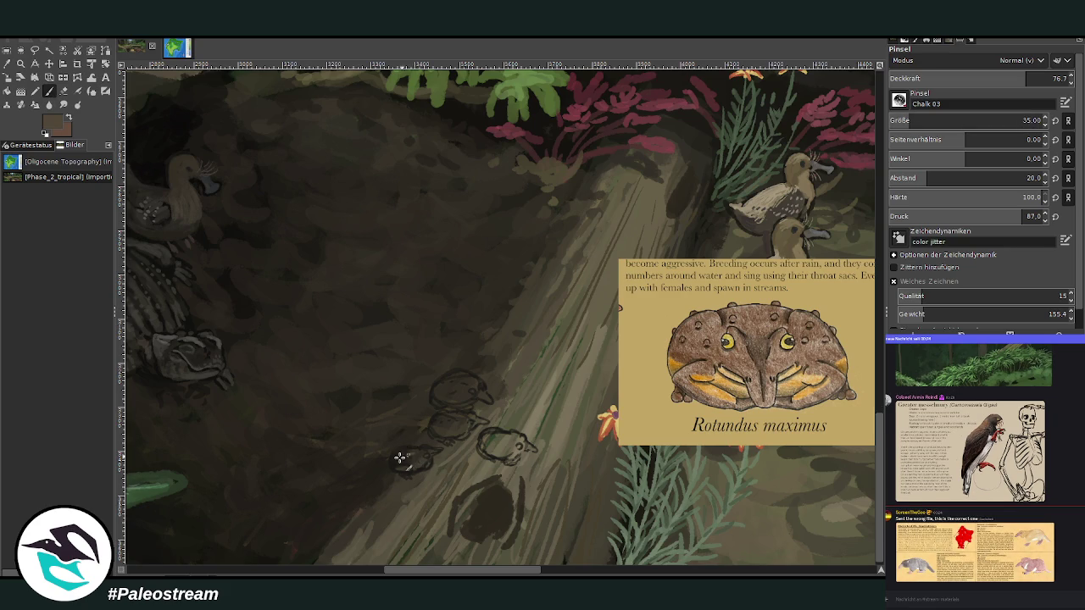
left_click_drag(397, 460, 419, 450)
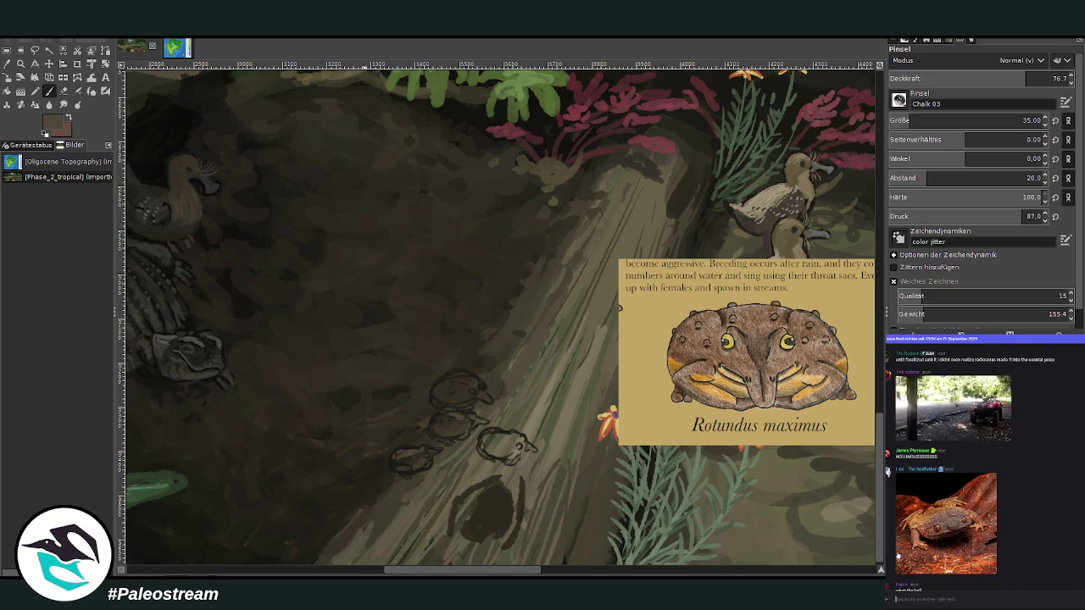
- Copy the brown warty frog reference photo from chat and paste it as a new image
left_click(950, 521)
right_click(1016, 526)
left_click(1017, 527)
left_click(888, 471)
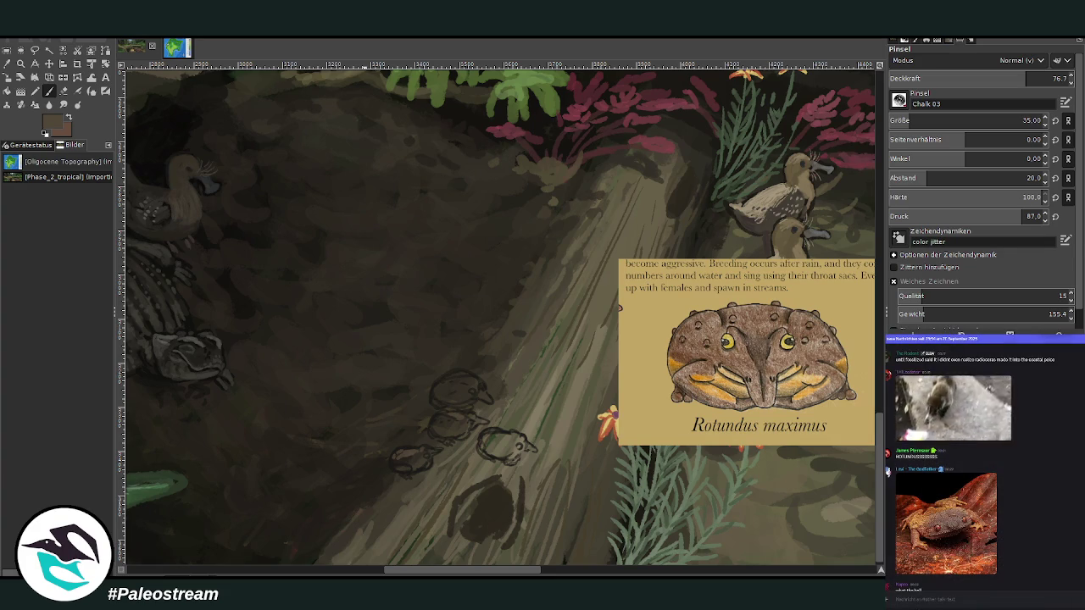
key("shift+s")
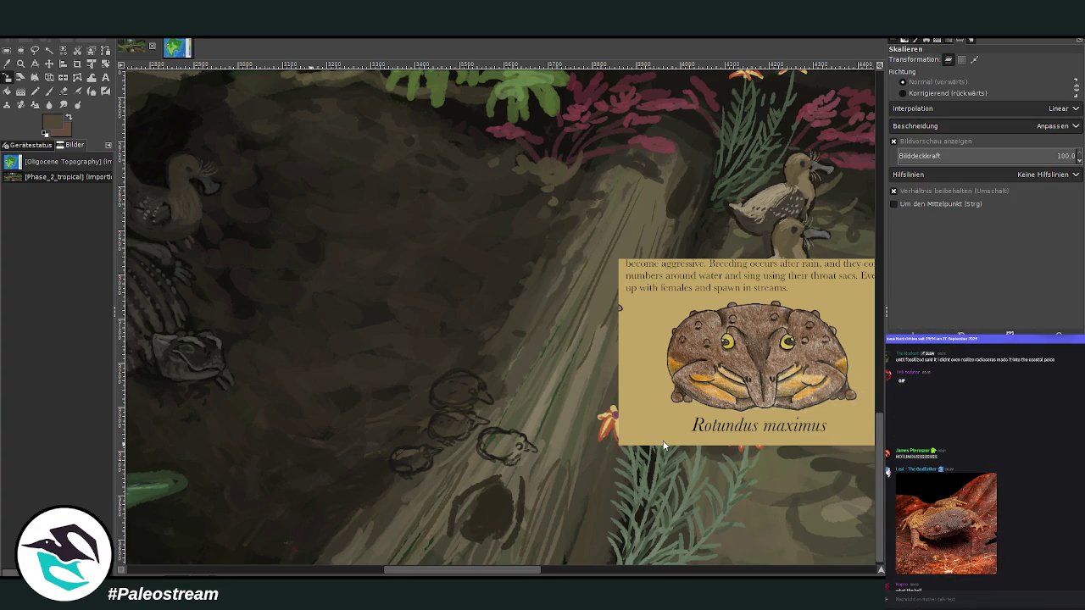
key("ctrl+shift+v")
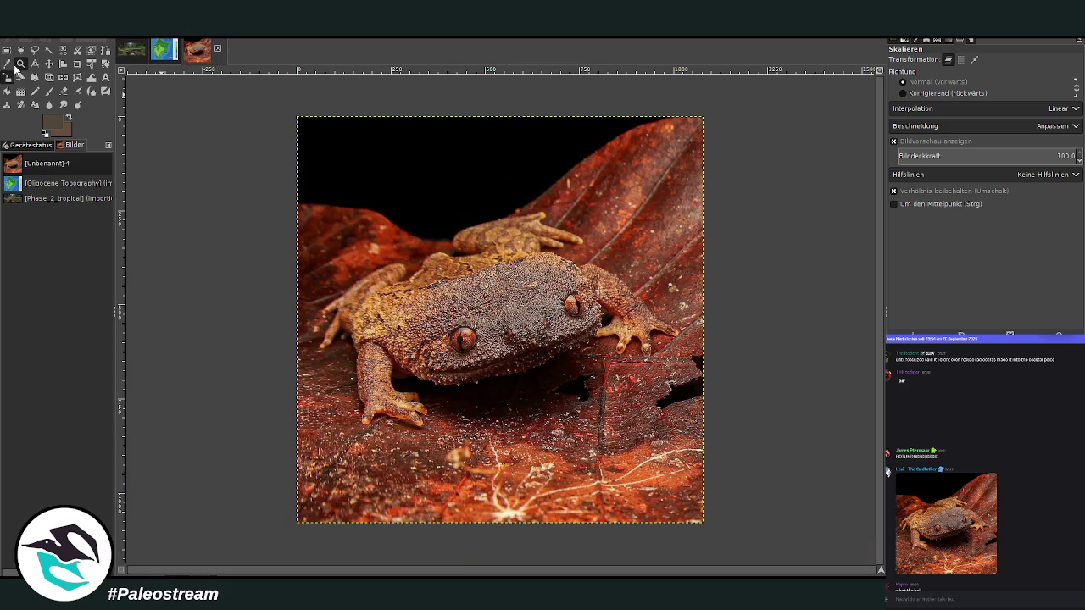
- Zoom the frog photo to fill the view, then return to the forest painting
left_click(21, 63)
left_click_drag(283, 109, 729, 547)
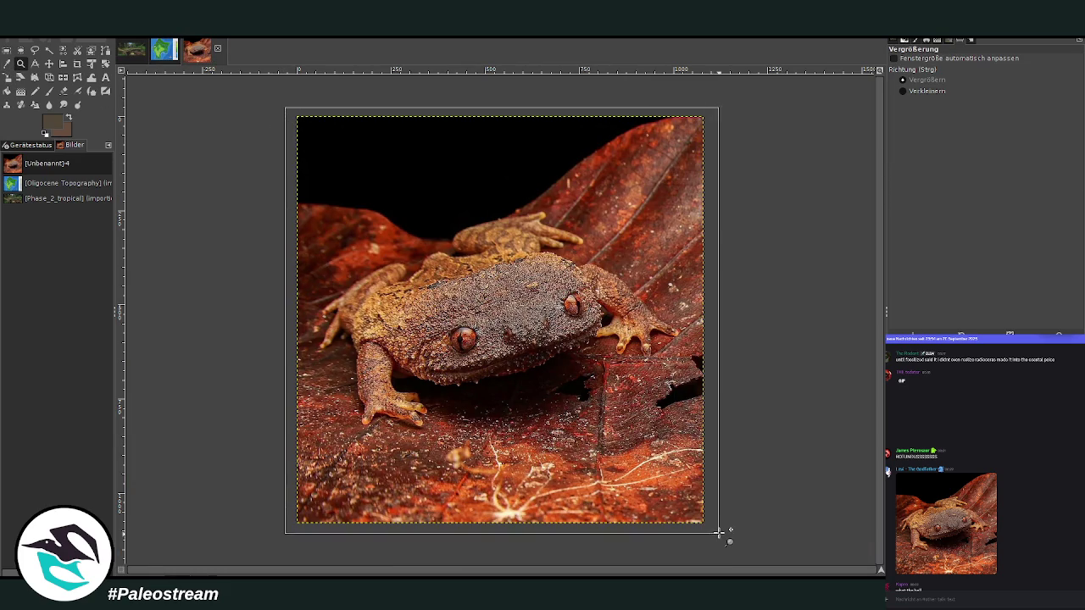
left_click(127, 53)
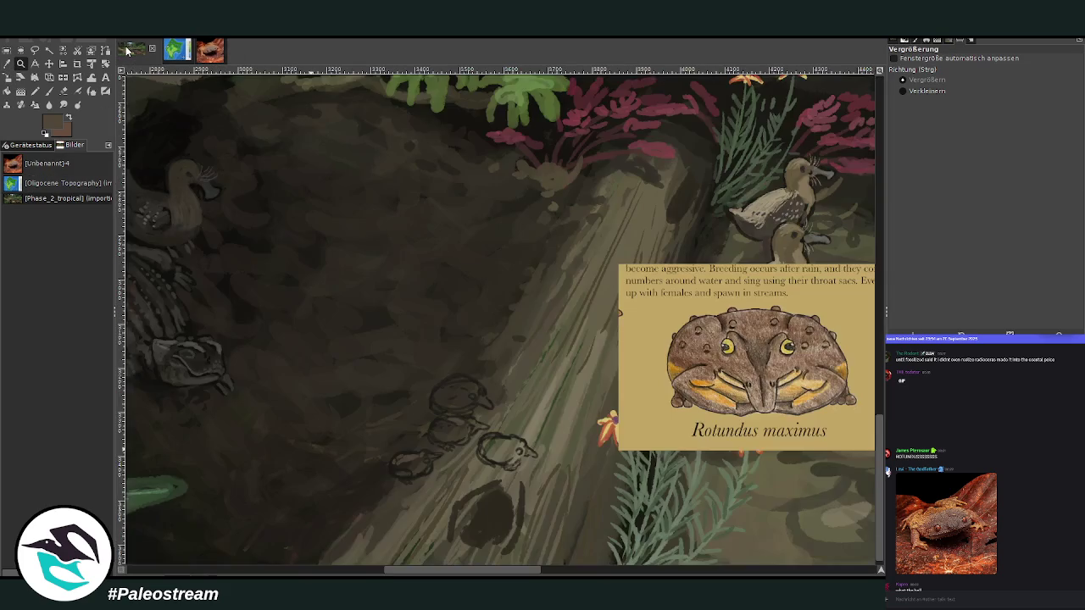
left_click(213, 50)
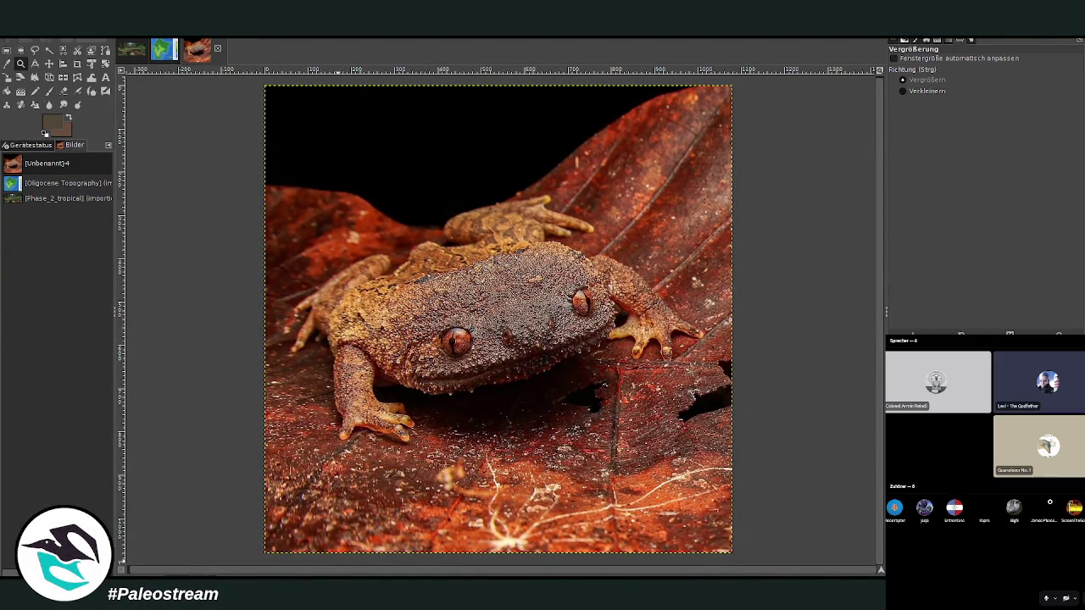
right_click(1043, 514)
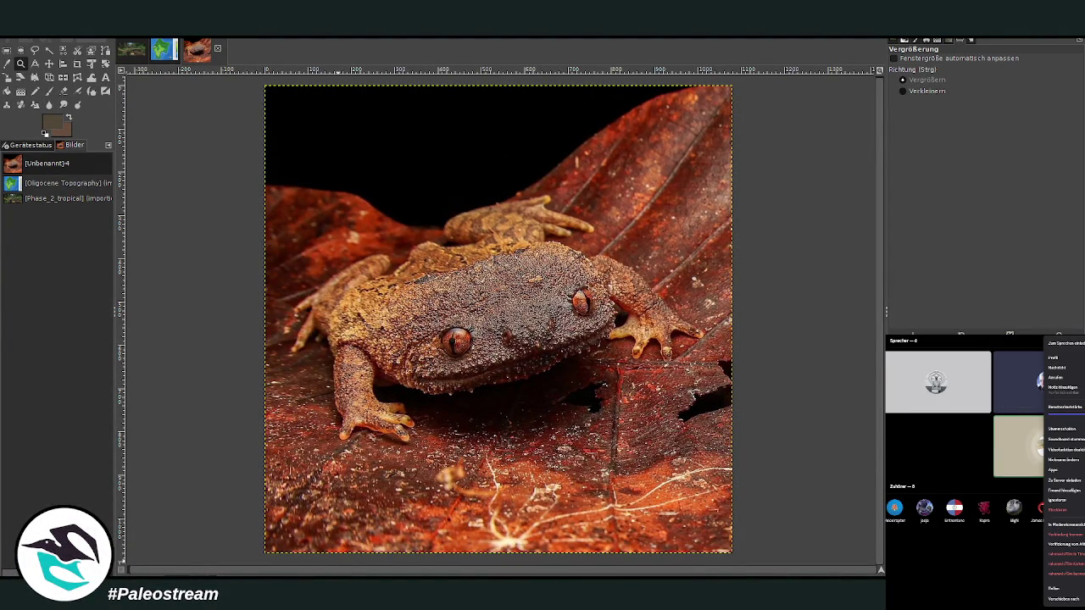
left_click(1082, 343)
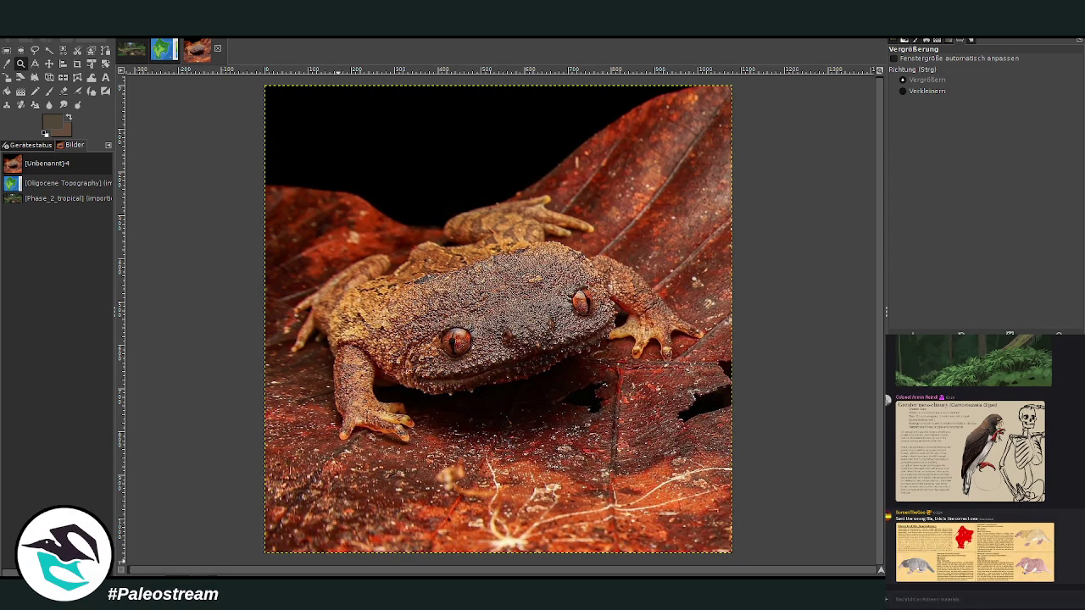
key("p")
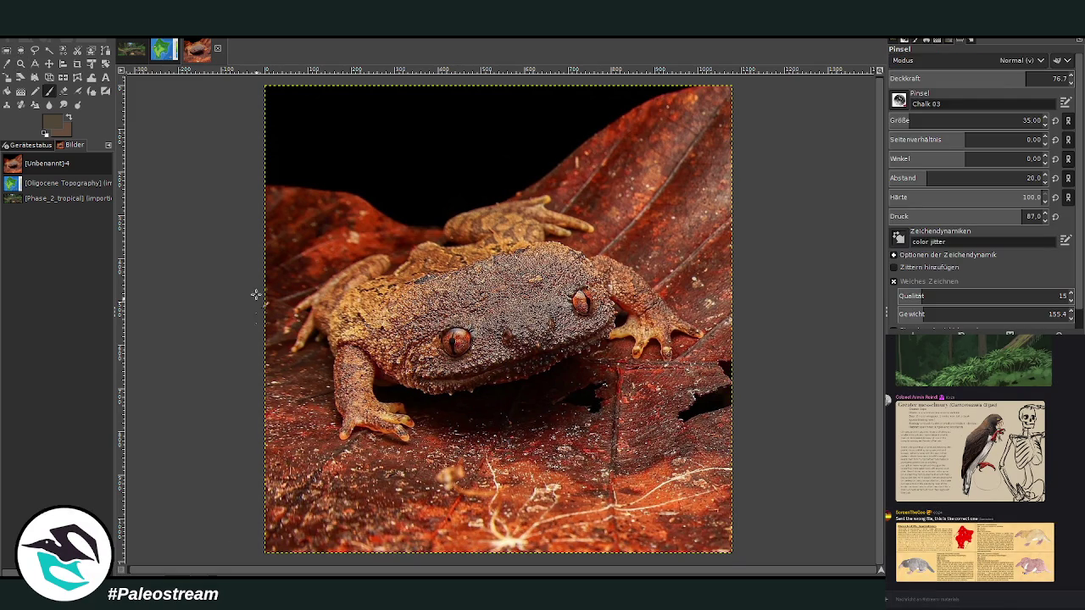
left_click(131, 54)
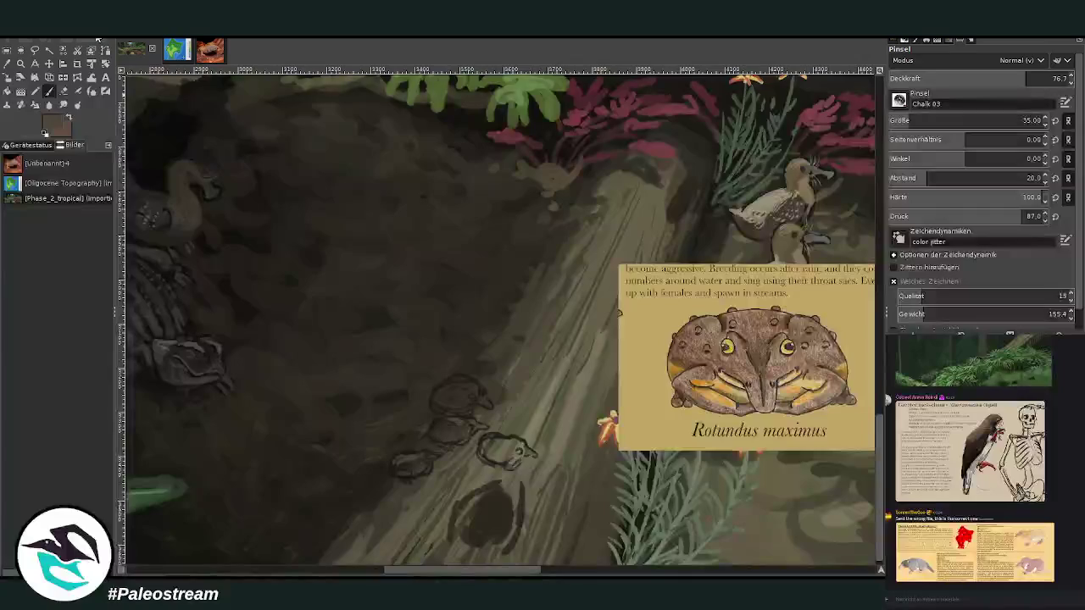
- Zoom in on the log and paint the four frog sketches in light and dark brown
left_click(21, 62)
left_click_drag(324, 209, 814, 547)
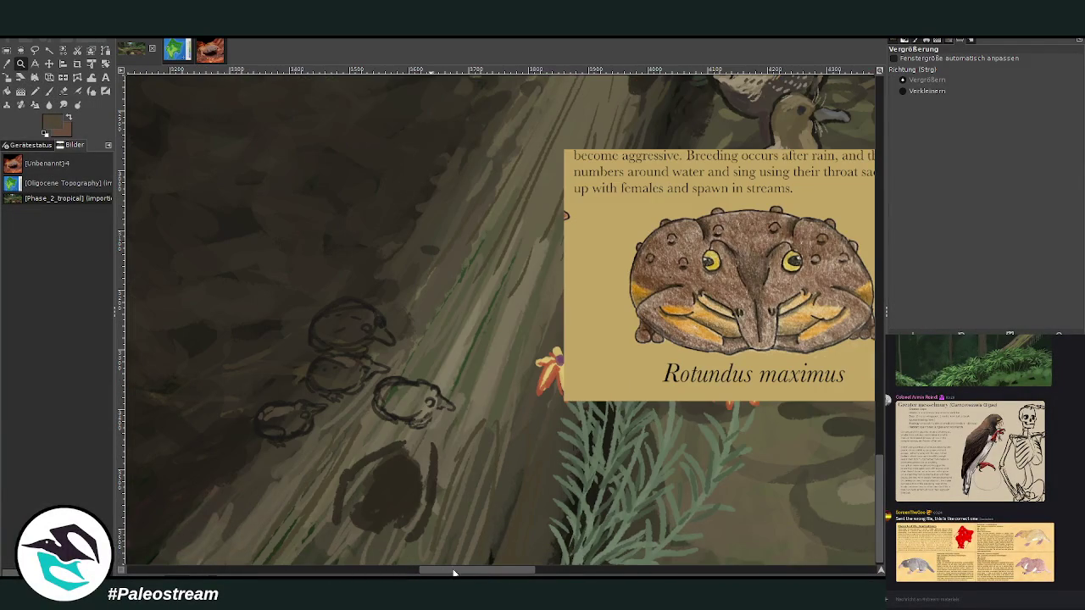
left_click_drag(453, 573, 456, 575)
key("p")
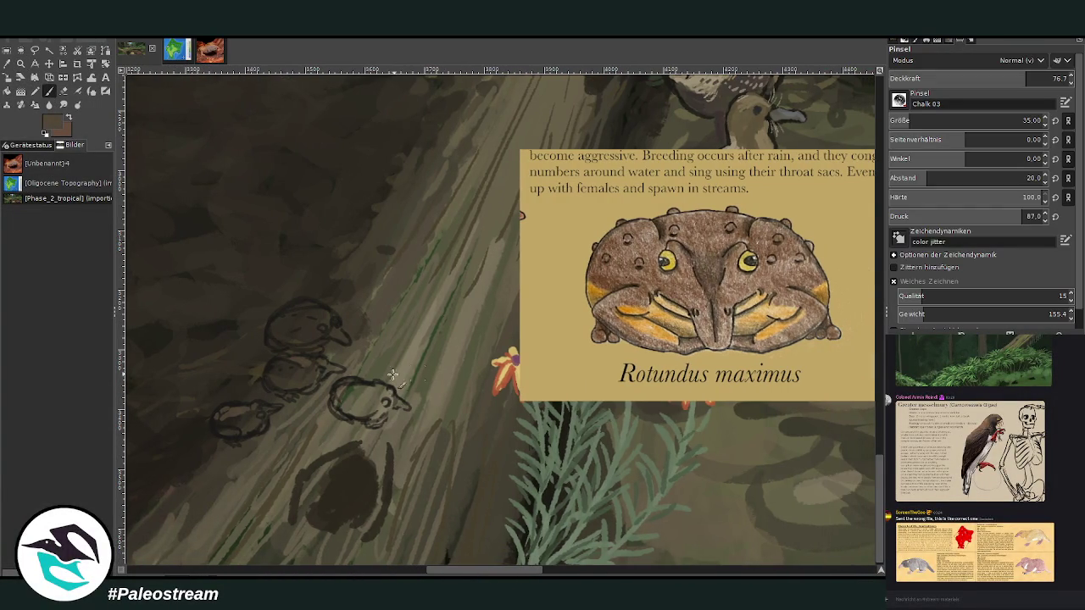
mouse_move(356, 389)
left_mouse_down()
mouse_move(345, 398)
mouse_move(383, 388)
left_mouse_up()
left_click_drag(267, 410, 260, 412)
mouse_move(311, 363)
left_mouse_down()
mouse_move(302, 375)
mouse_move(269, 373)
mouse_move(273, 387)
mouse_move(278, 370)
mouse_move(300, 378)
mouse_move(329, 325)
mouse_move(279, 315)
mouse_move(314, 314)
mouse_move(287, 331)
mouse_move(311, 331)
mouse_move(315, 351)
mouse_move(295, 322)
mouse_move(343, 334)
left_mouse_up()
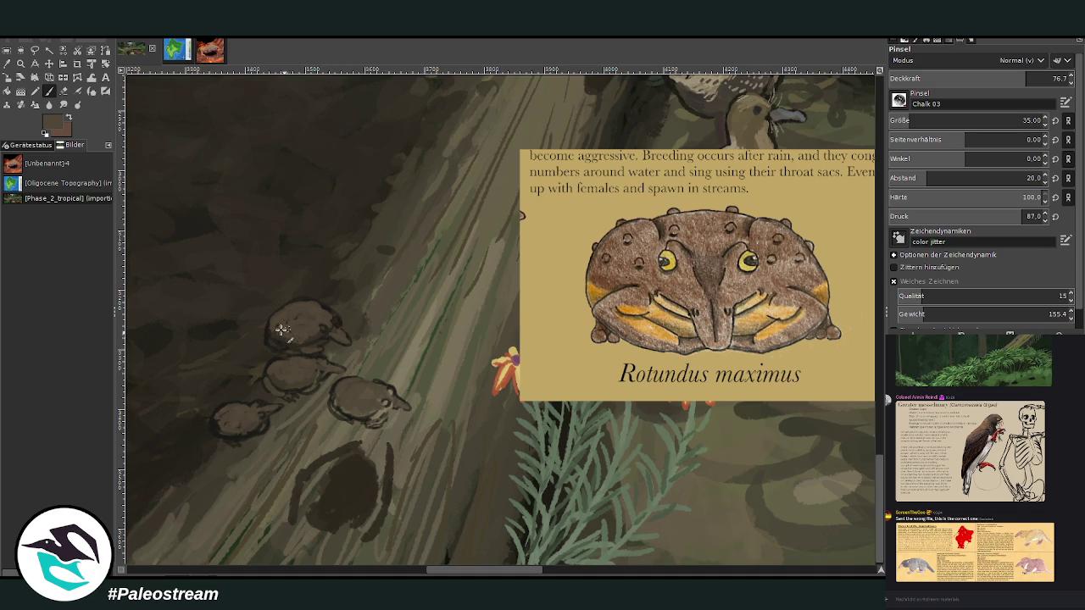
key("x")
left_click_drag(296, 344, 279, 326)
left_click_drag(299, 375, 298, 373)
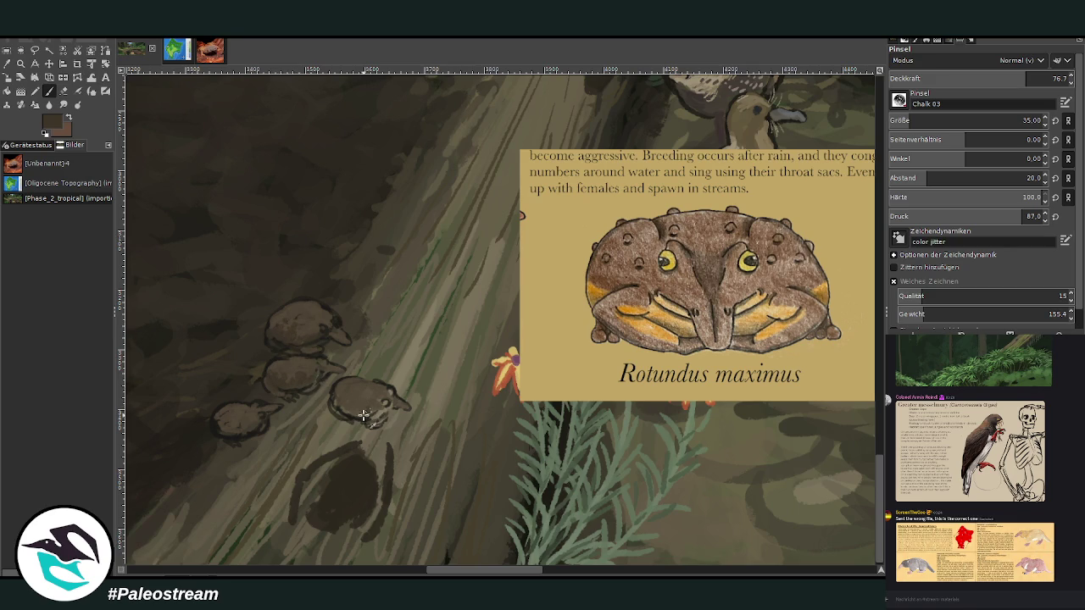
mouse_move(368, 414)
left_mouse_down()
mouse_move(345, 407)
mouse_move(342, 392)
left_mouse_up()
- Sample tan from the info card, dab yellowish frog eyes, and set brush size 15
left_click(869, 247, "ctrl")
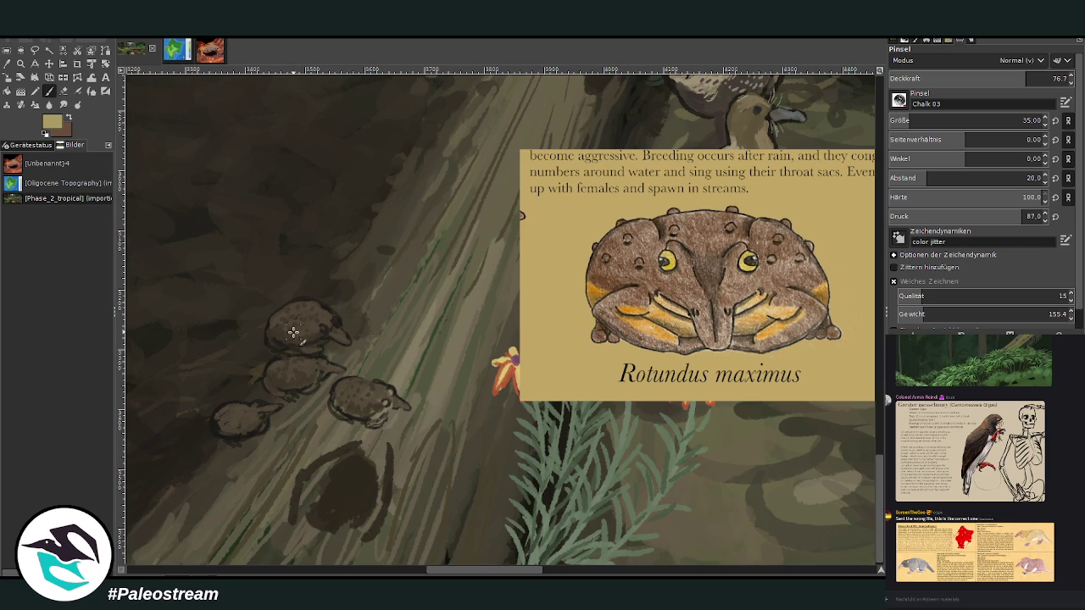
left_click(856, 212, "ctrl")
left_click_drag(382, 398, 388, 406)
left_click(327, 330)
left_click(259, 417)
left_click_drag(975, 120, 941, 121)
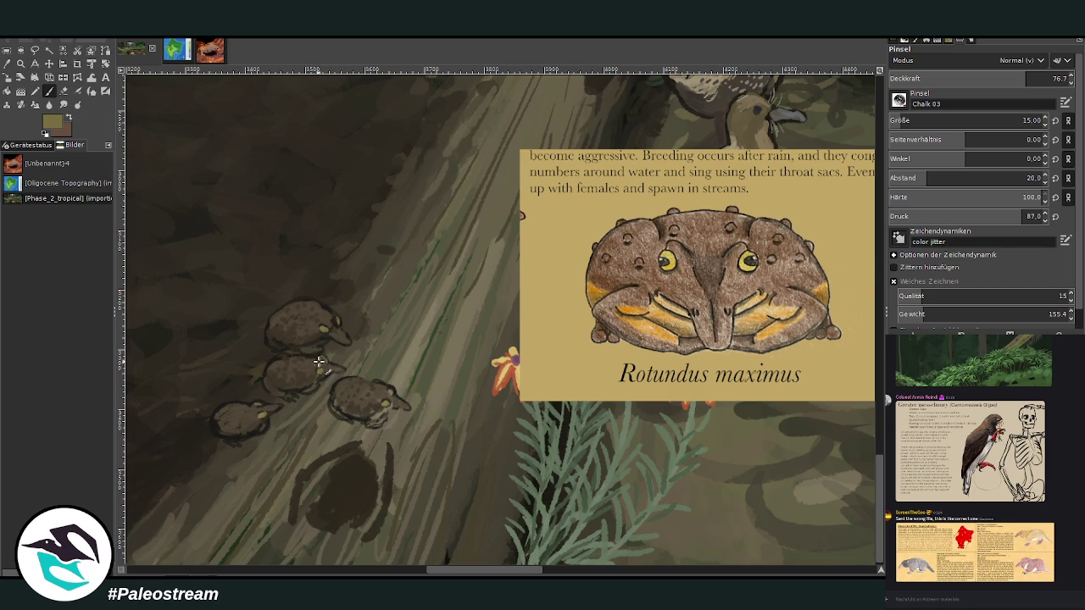
- Sample dark brown from the frogs and touch up the small frog
key("o")
left_click(307, 366)
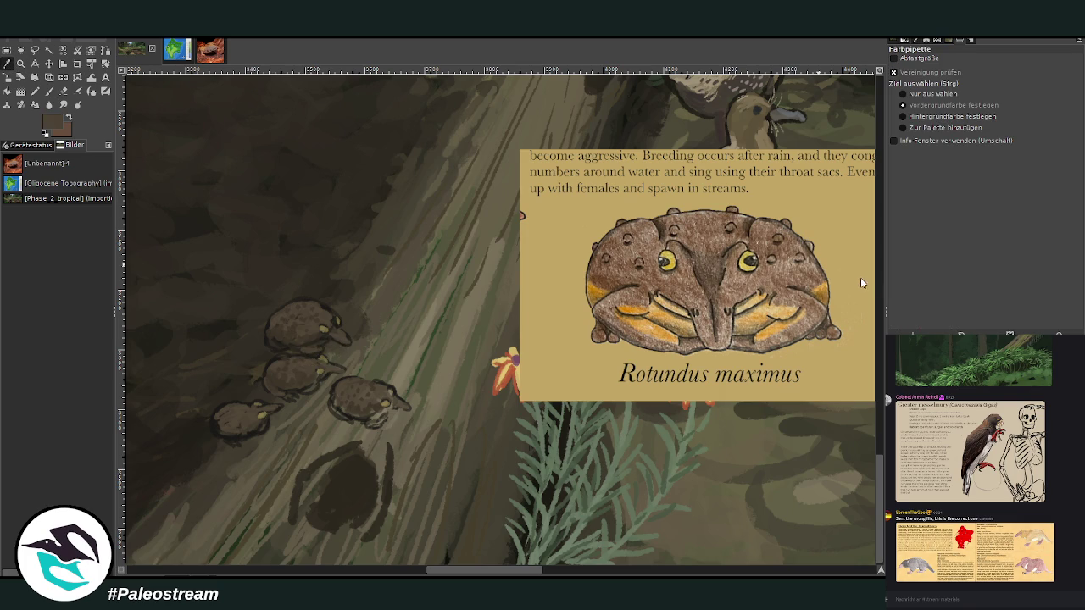
key("p")
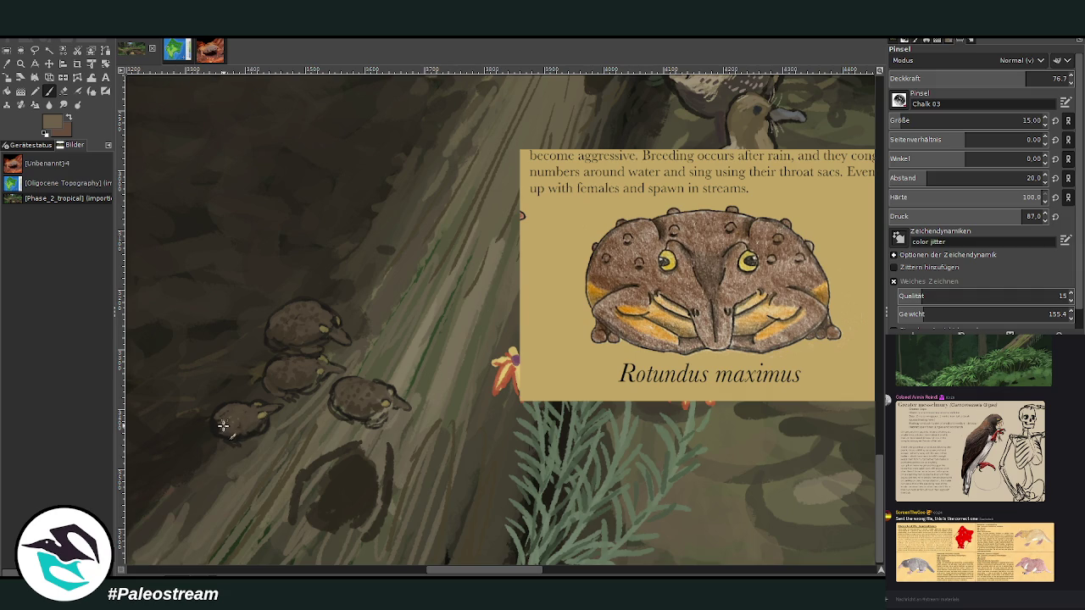
left_click_drag(244, 416, 241, 420)
- Sample tan and add faint frog highlights with brush size 22, opacity 53 then 69.7
key("o")
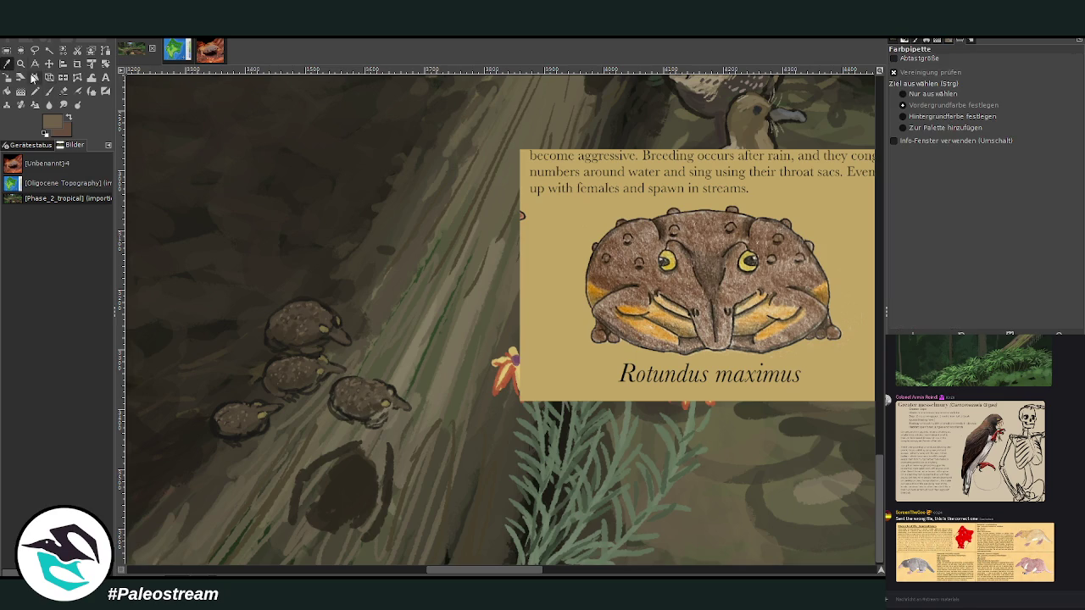
left_click(653, 324)
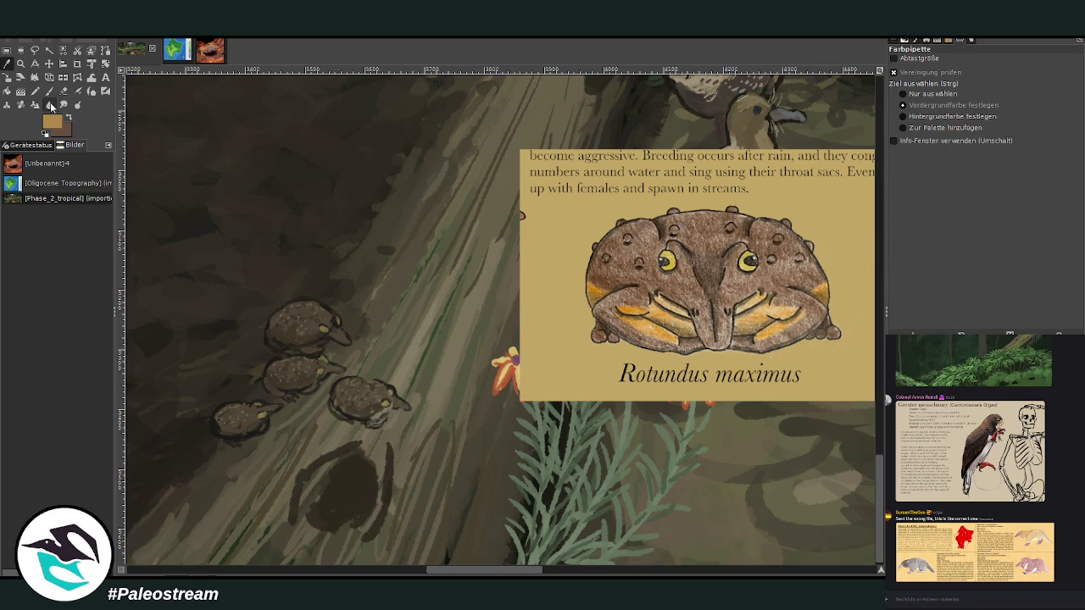
key("p")
left_click(901, 120)
left_click(996, 78)
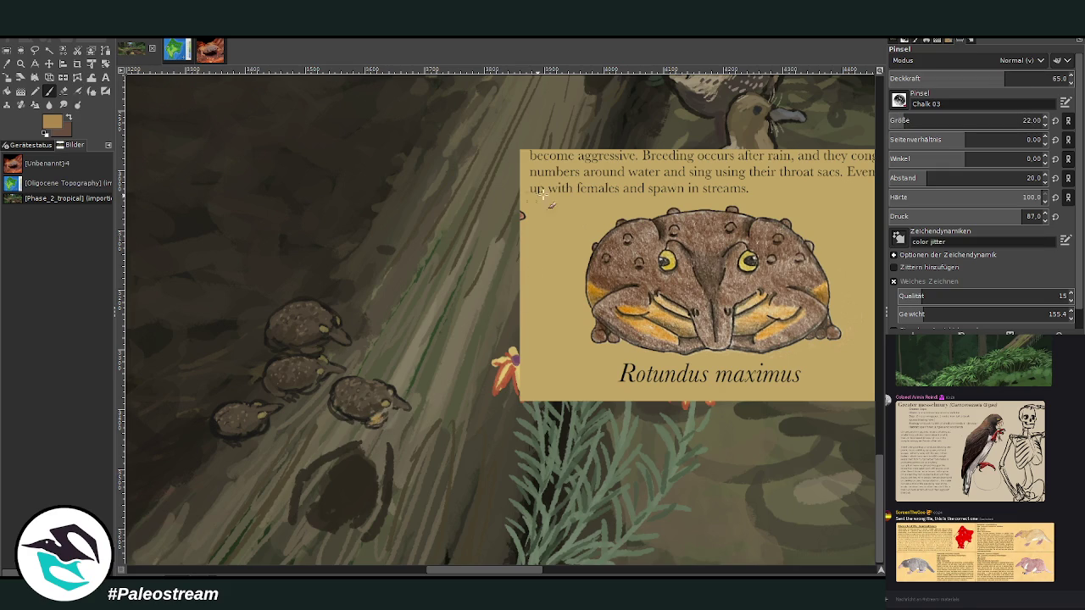
left_click(985, 78)
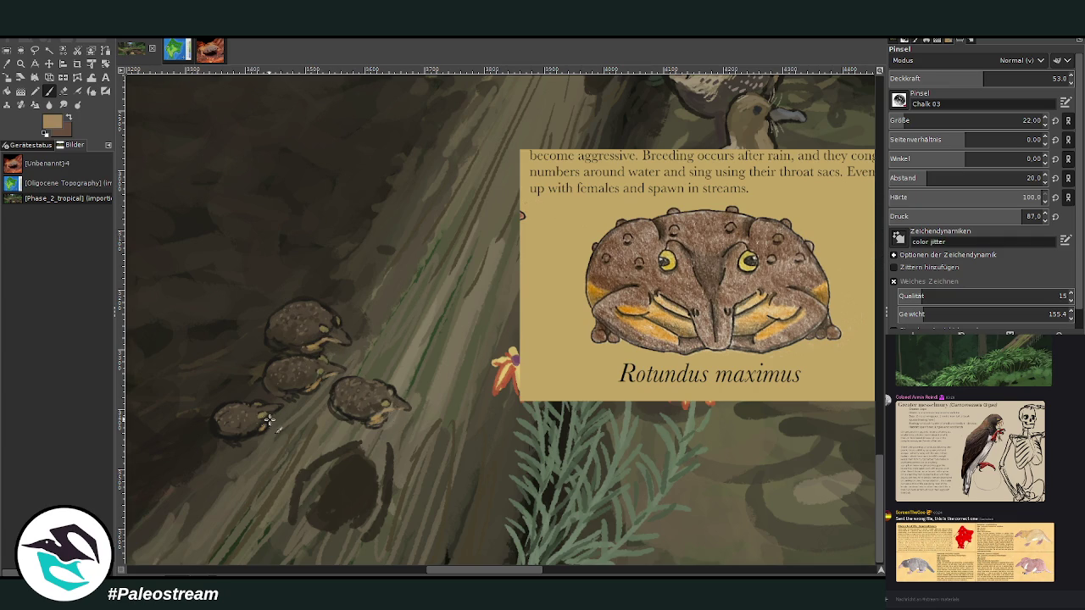
left_click_drag(277, 411, 290, 378)
left_click(996, 78)
key("Page_Up")
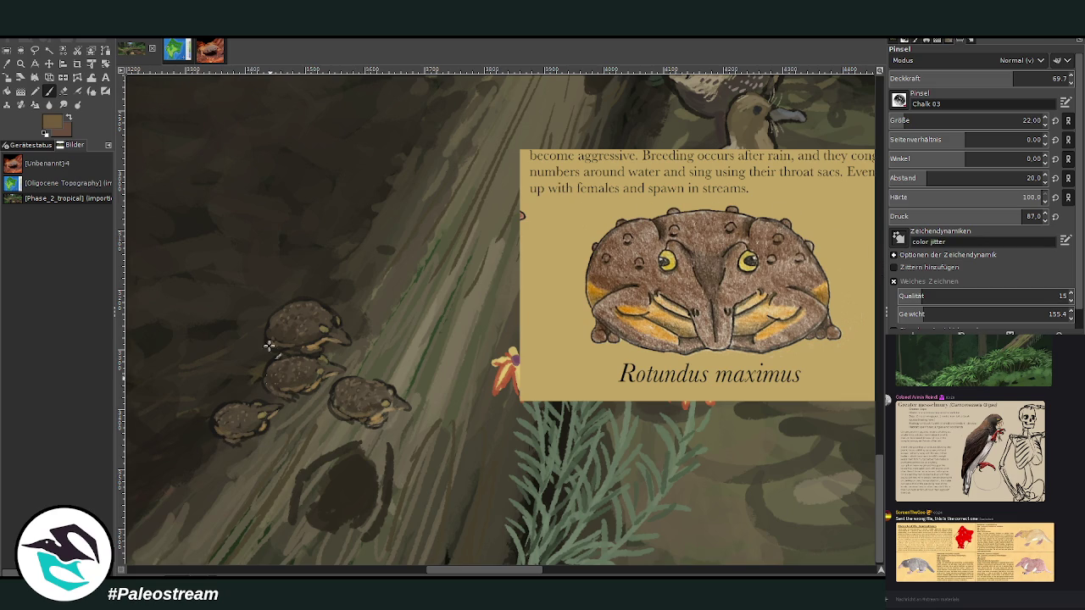
key("o")
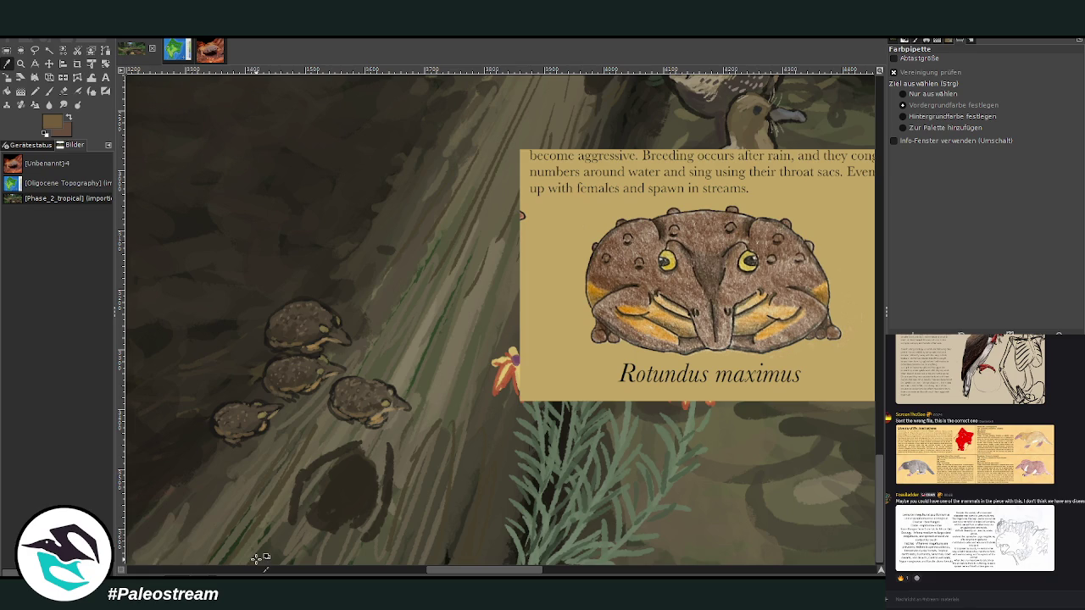
- Pick a dark brown from the painting and zoom out to the full forest scene
left_click(48, 90)
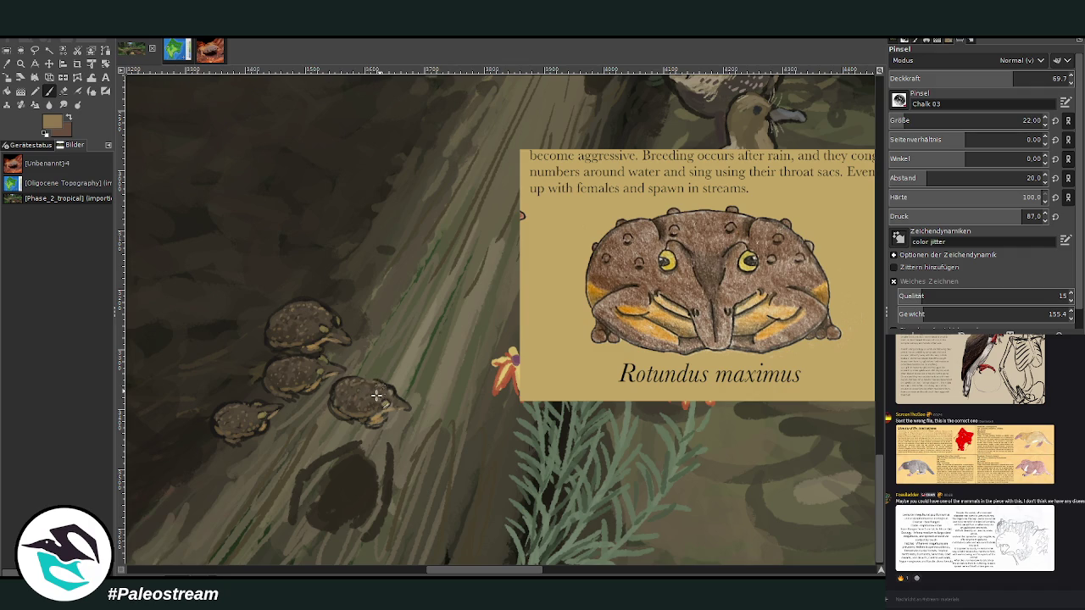
left_click(762, 289, "ctrl")
key("minus")
key("minus")
key("minus")
key("minus")
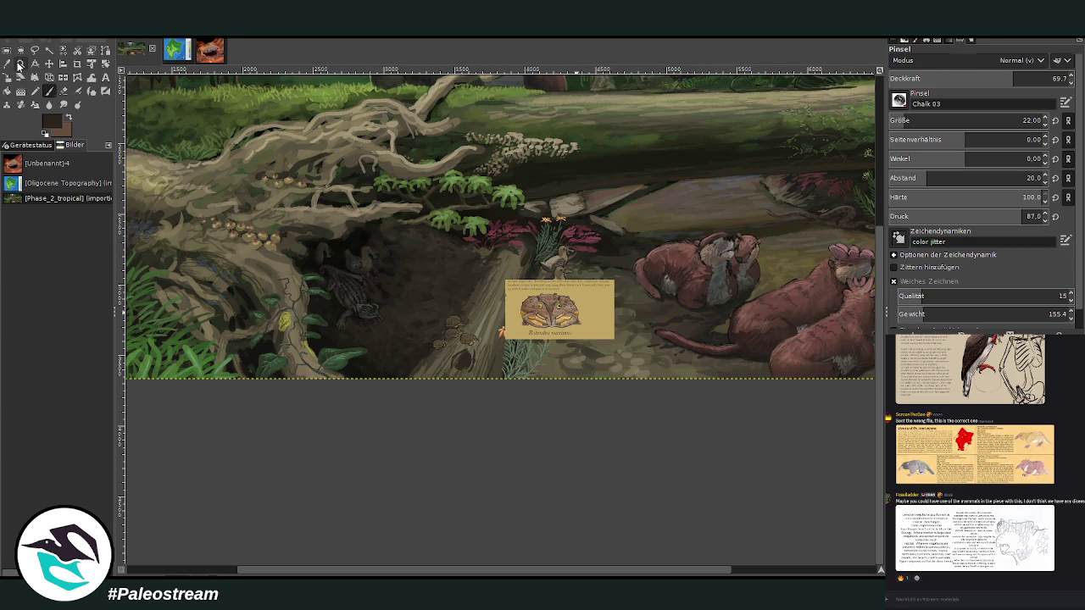
- Zoom in on the toads, sample foliage colour, set brush opacity 66.9, then fit the image
left_click(20, 62)
left_click_drag(398, 259, 516, 410)
left_click_drag(324, 112, 772, 447)
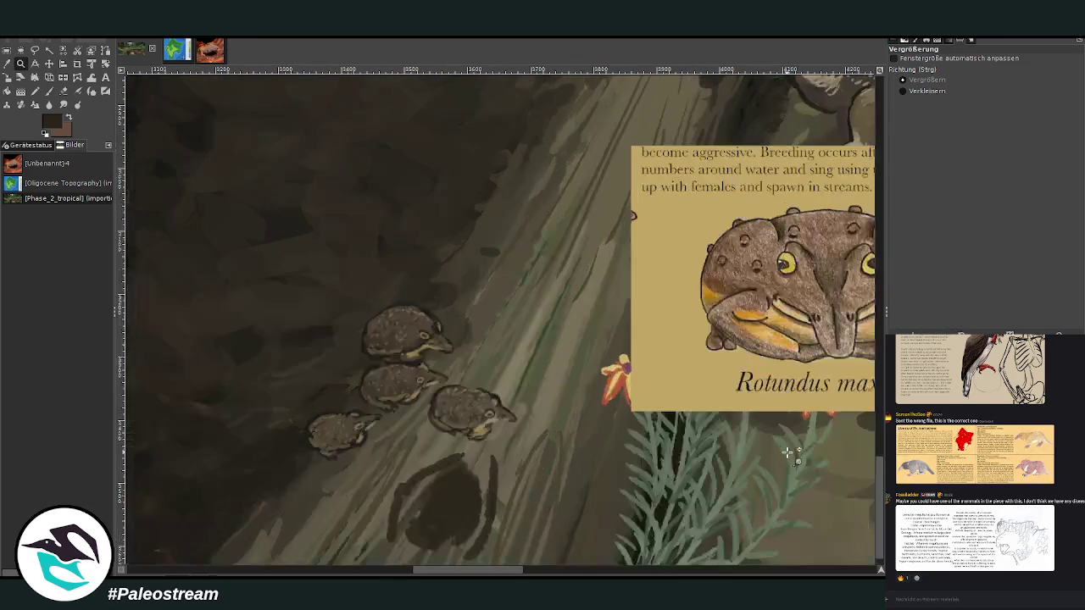
left_click(7, 64)
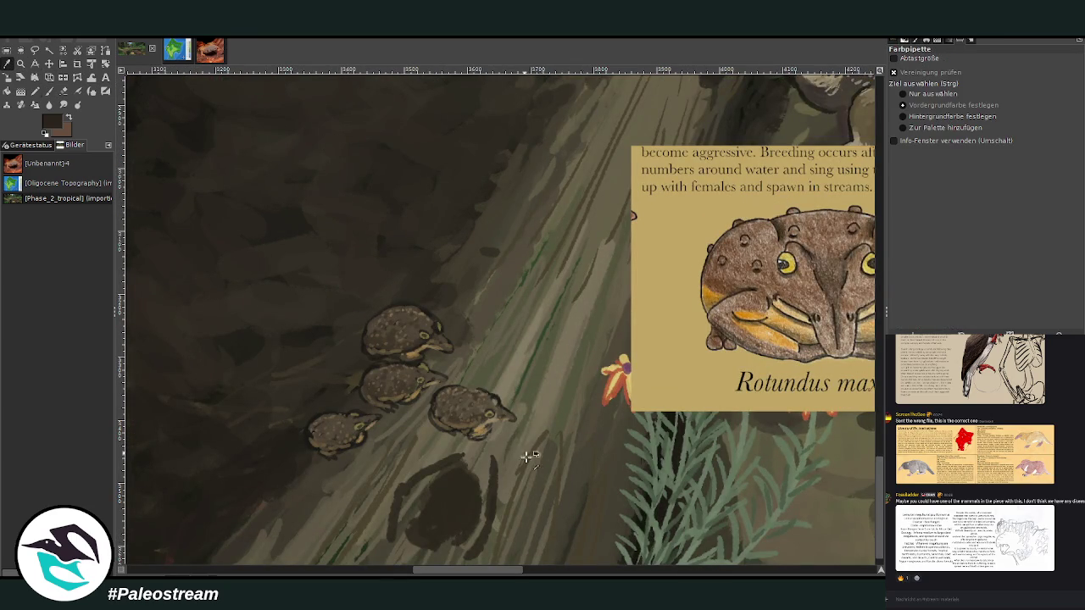
left_click(609, 525)
left_click(50, 91)
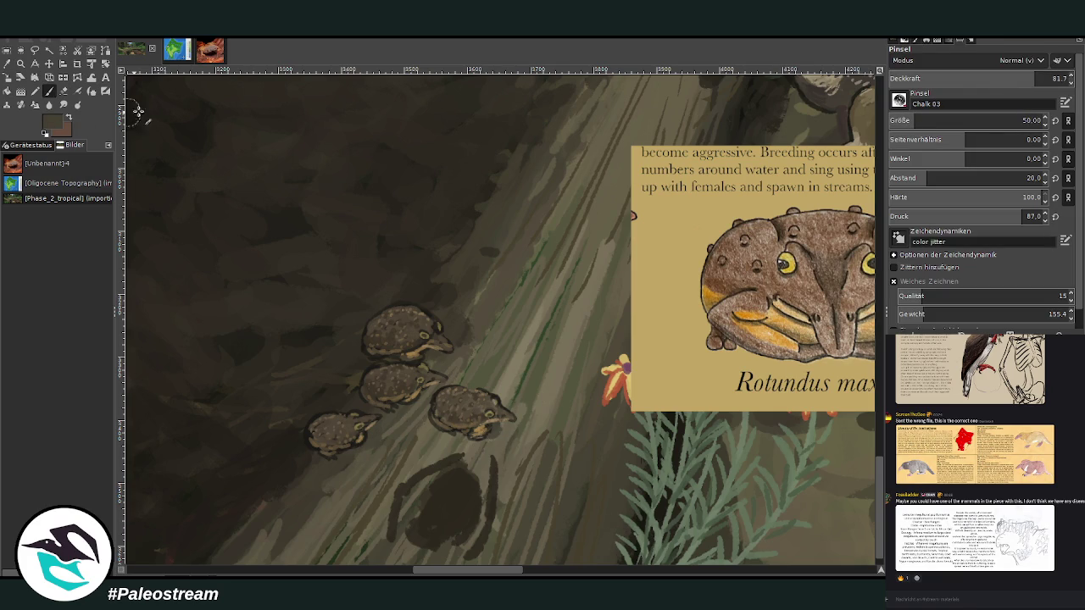
left_click(1012, 78)
left_click(426, 387, "ctrl")
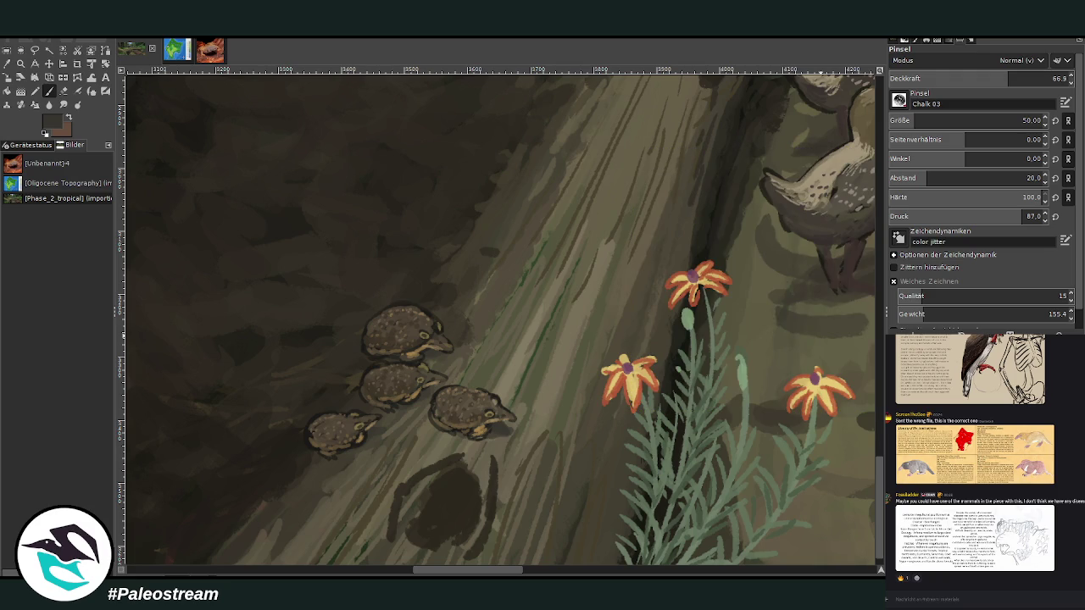
key("shift+ctrl+j")
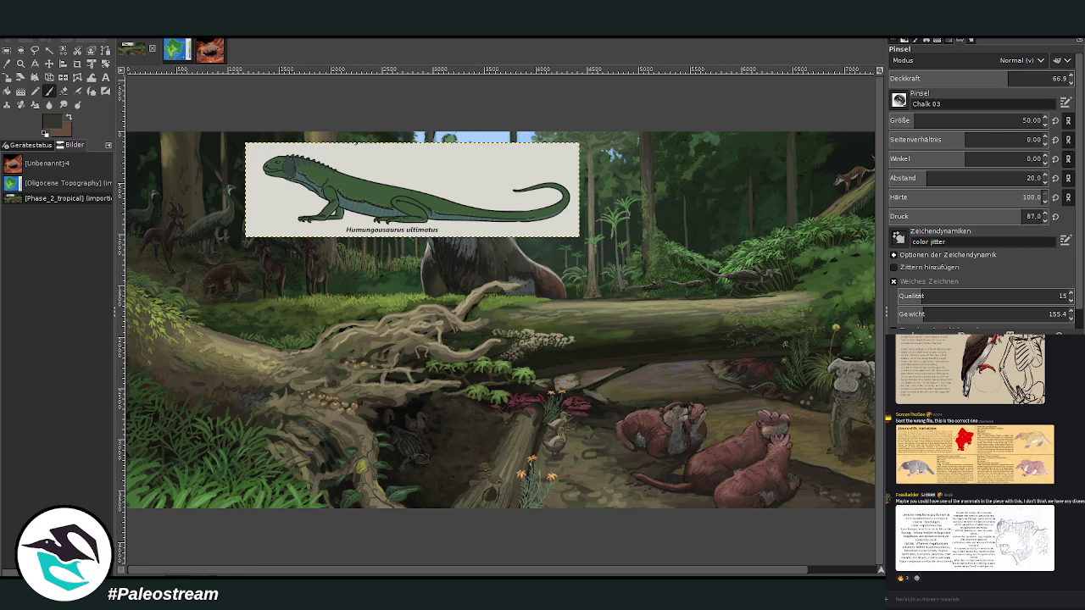
- Move the Humungousaurus lizard card down and scale it to 1786×508
left_click(49, 63)
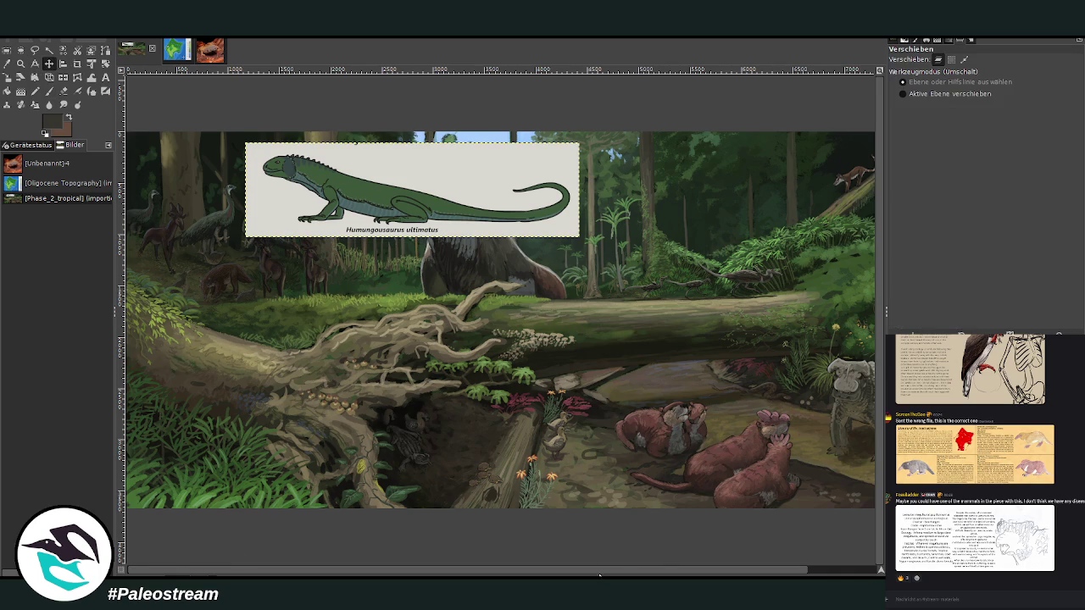
scroll(599, 576, "right", 3)
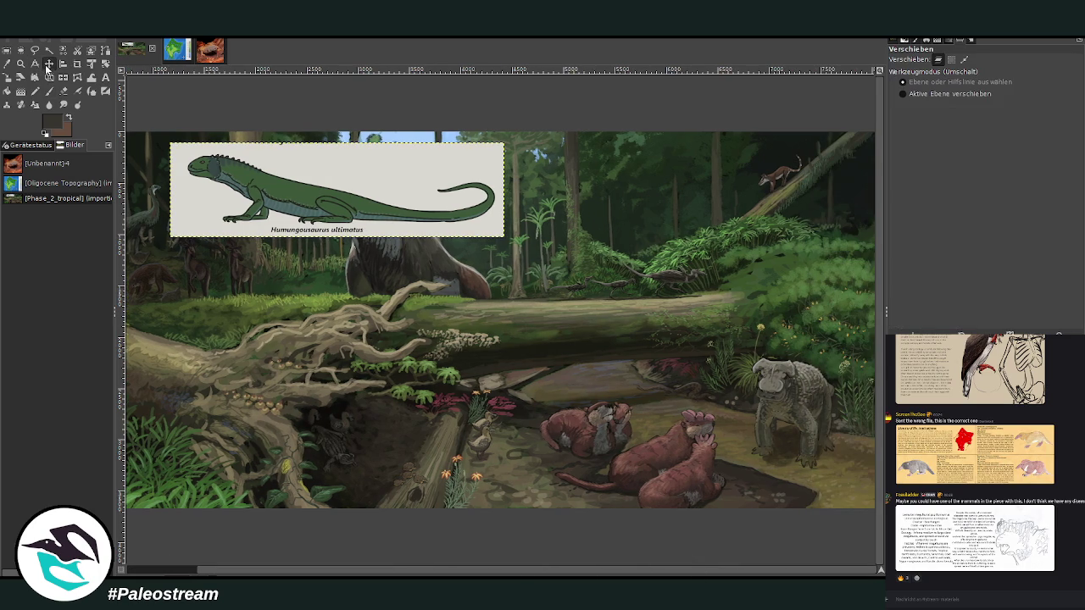
left_click_drag(259, 188, 317, 363)
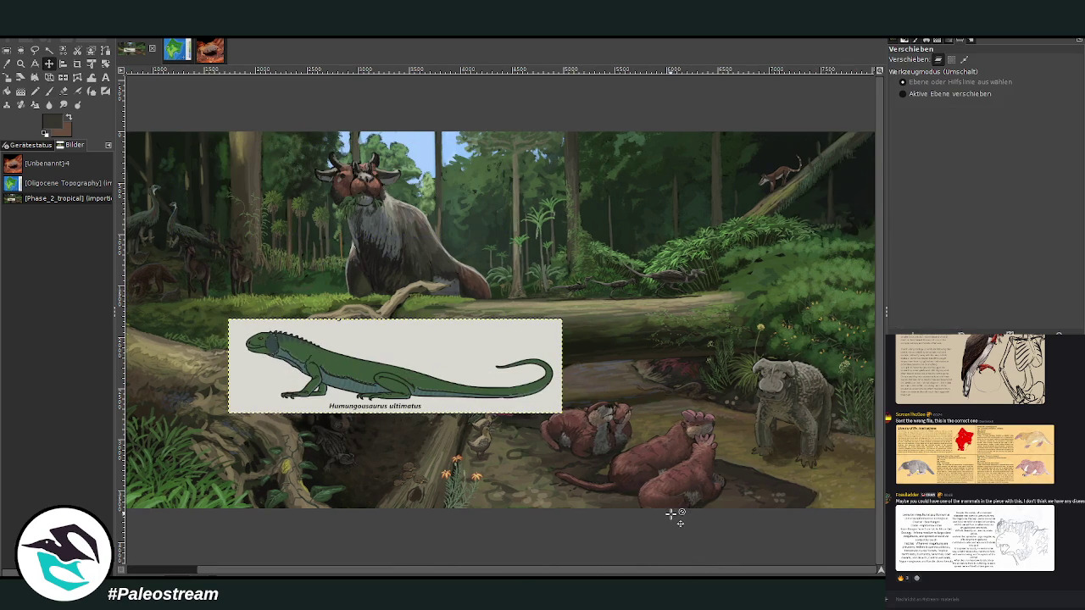
left_click_drag(882, 573, 877, 573)
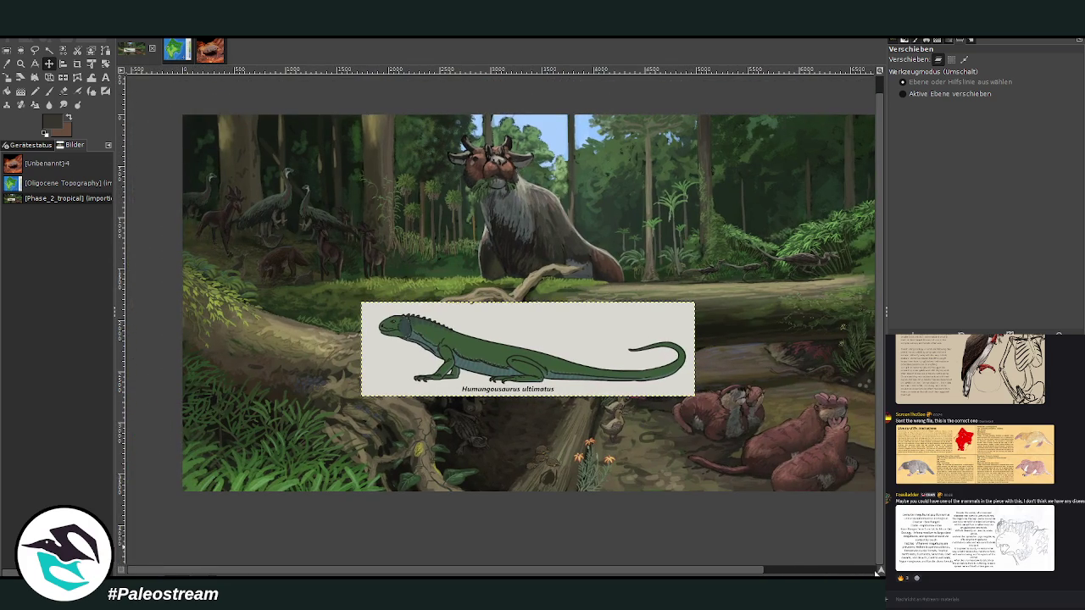
left_click(7, 77)
left_click(479, 358)
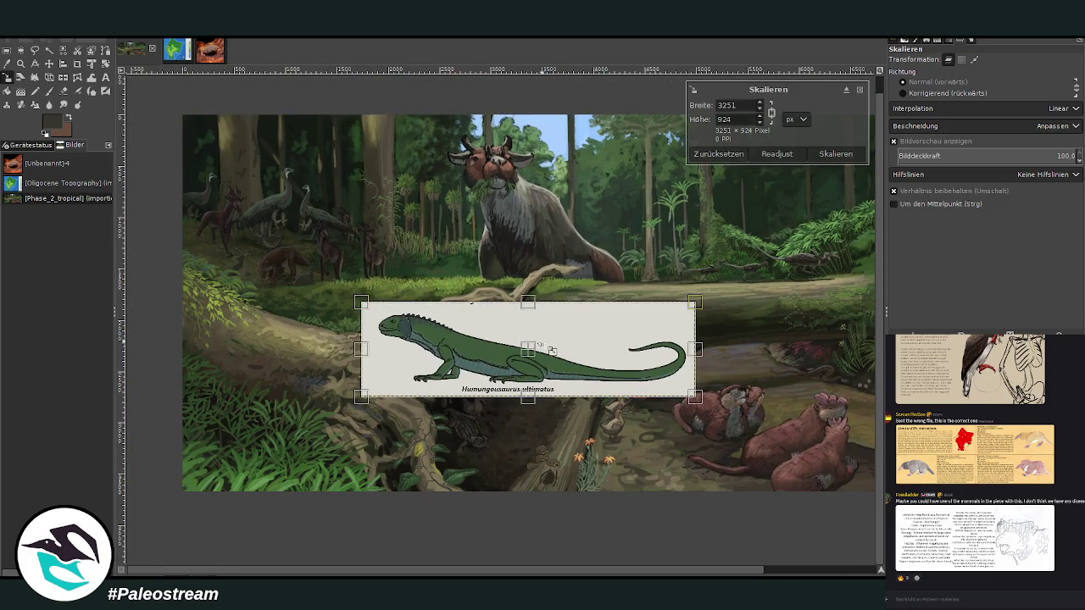
left_click_drag(695, 302, 593, 330)
left_click(834, 153)
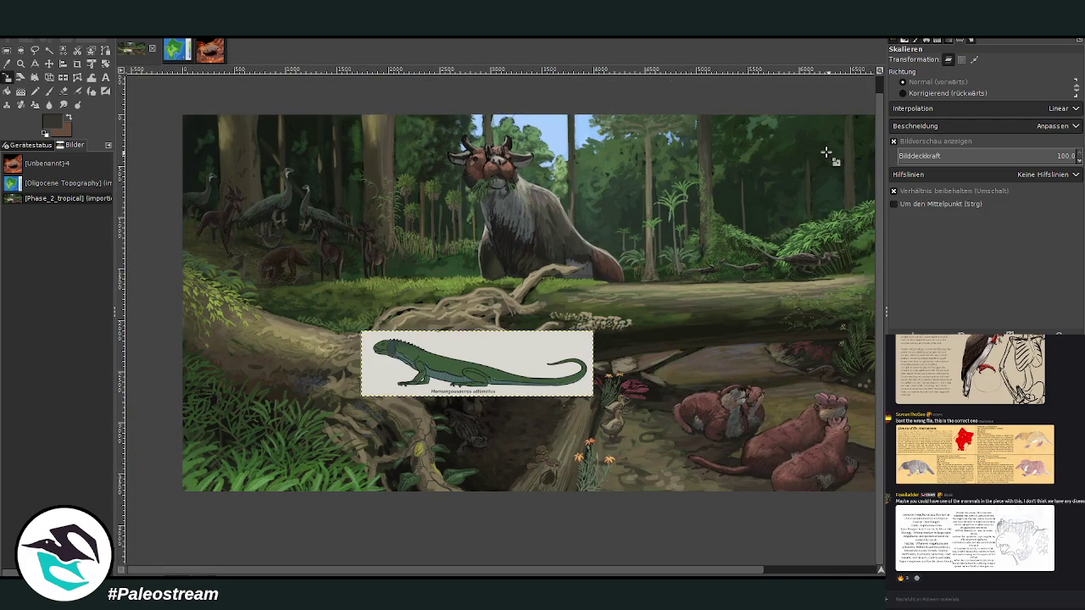
mouse_move(509, 381)
left_mouse_down()
mouse_move(383, 453)
mouse_move(222, 364)
left_mouse_up()
left_click_drag(487, 374, 526, 392)
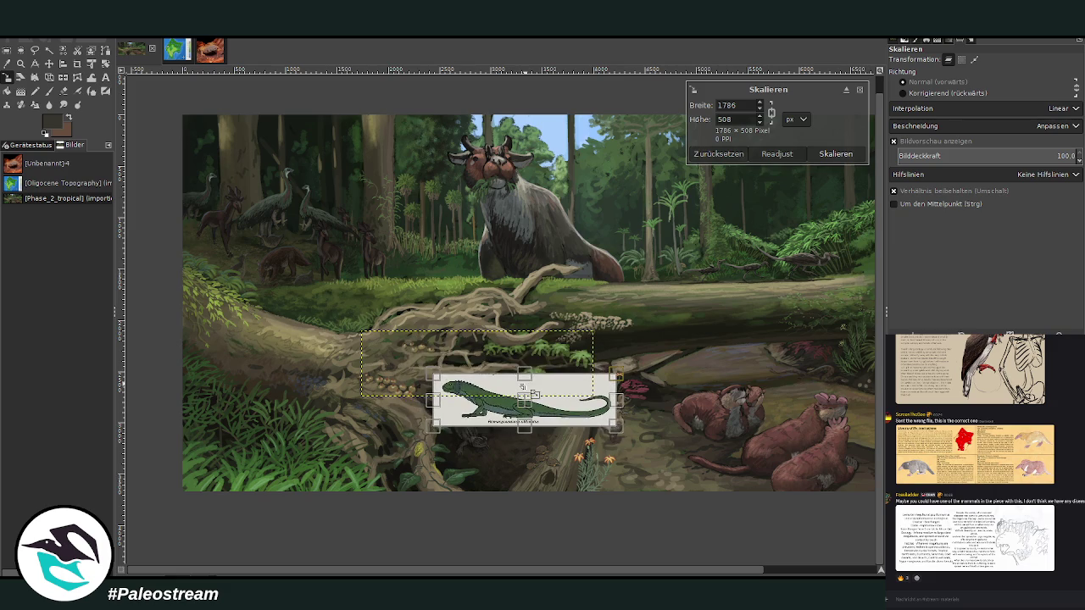
left_click(834, 153)
- Reposition the card below the roots, zoom on the log, and set brush opacity 75.1
key("z")
left_click_drag(194, 211, 497, 512)
key("m")
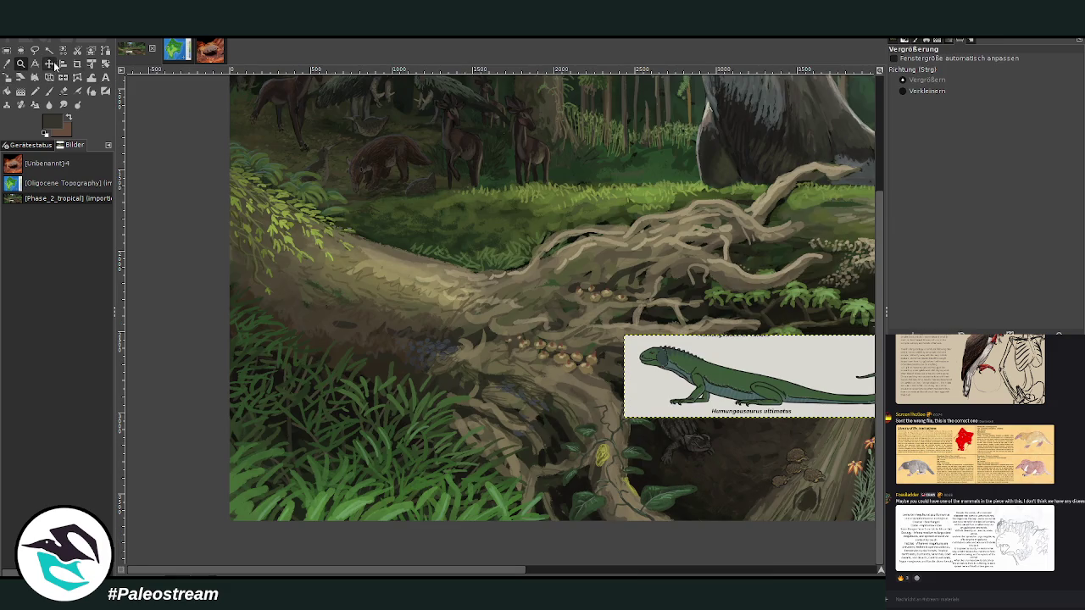
left_click_drag(669, 361, 444, 408)
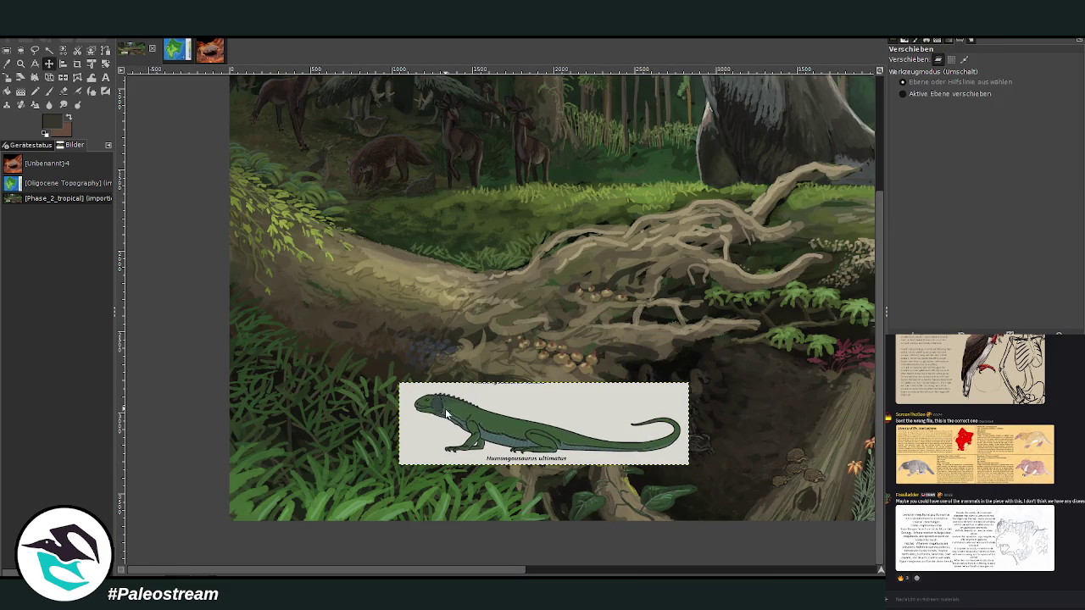
key("z")
left_click_drag(227, 169, 435, 331)
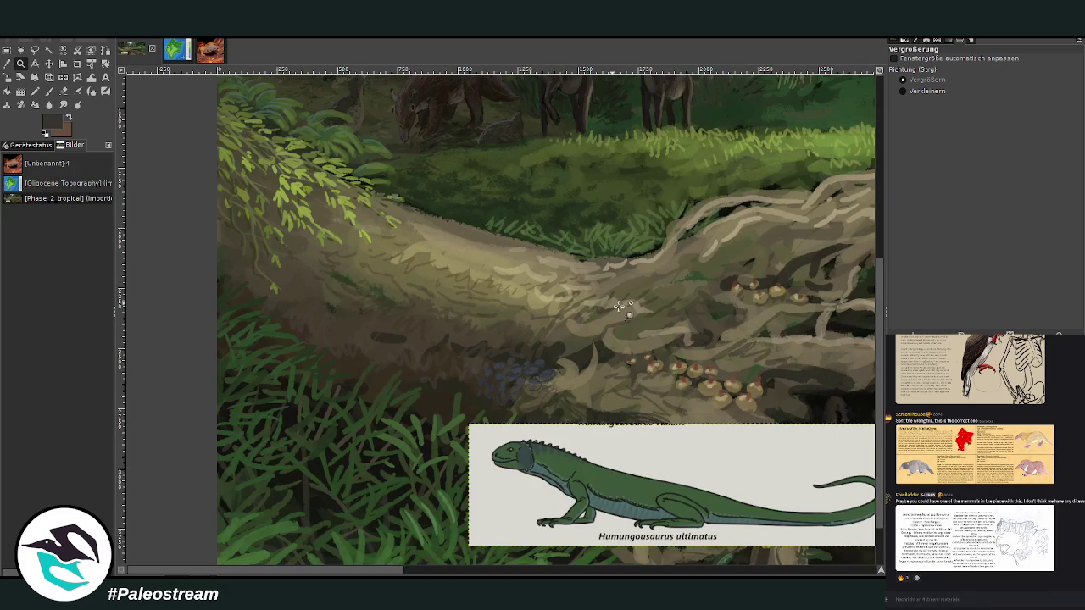
scroll(483, 562, "right", 4)
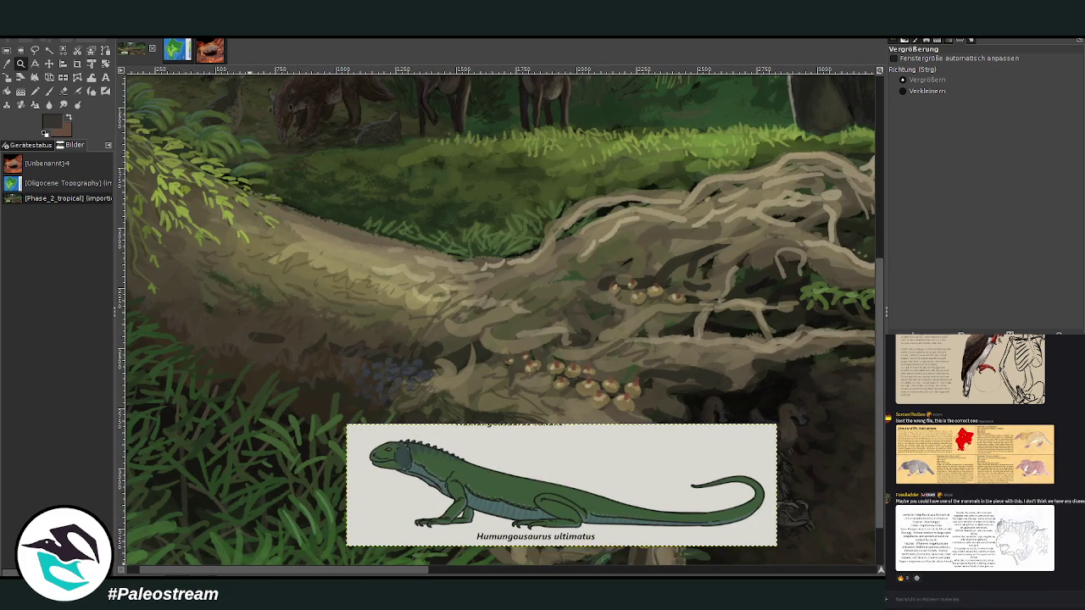
key("p")
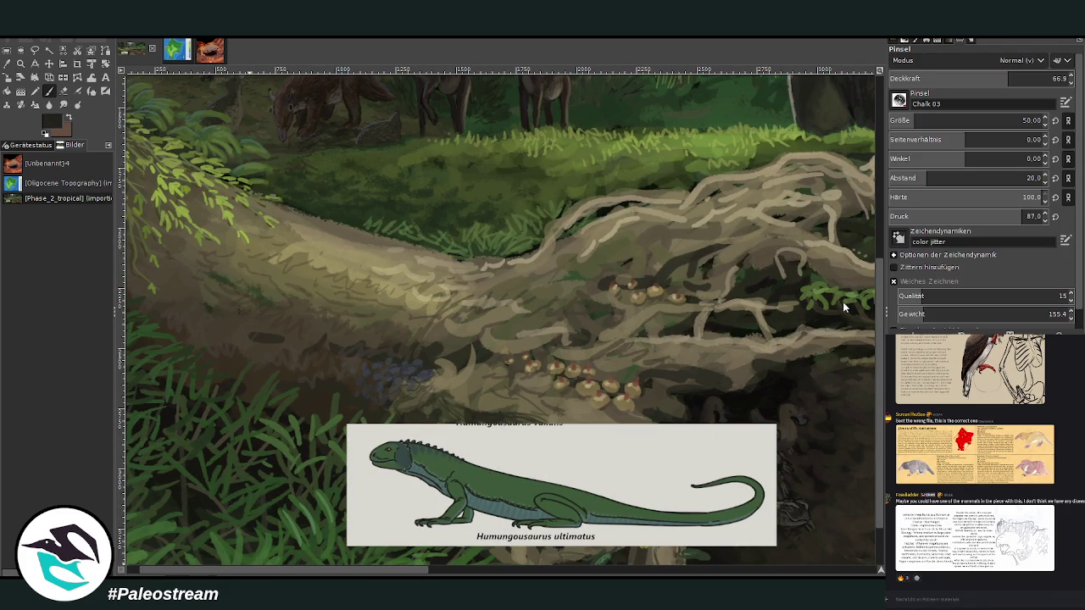
scroll(974, 120, "down", 7)
left_click_drag(1004, 78, 1017, 78)
- At brush size 15, sketch thin dark lizard lines with a leftward tail on the log
left_click_drag(974, 120, 881, 120)
left_click_drag(292, 570, 247, 574)
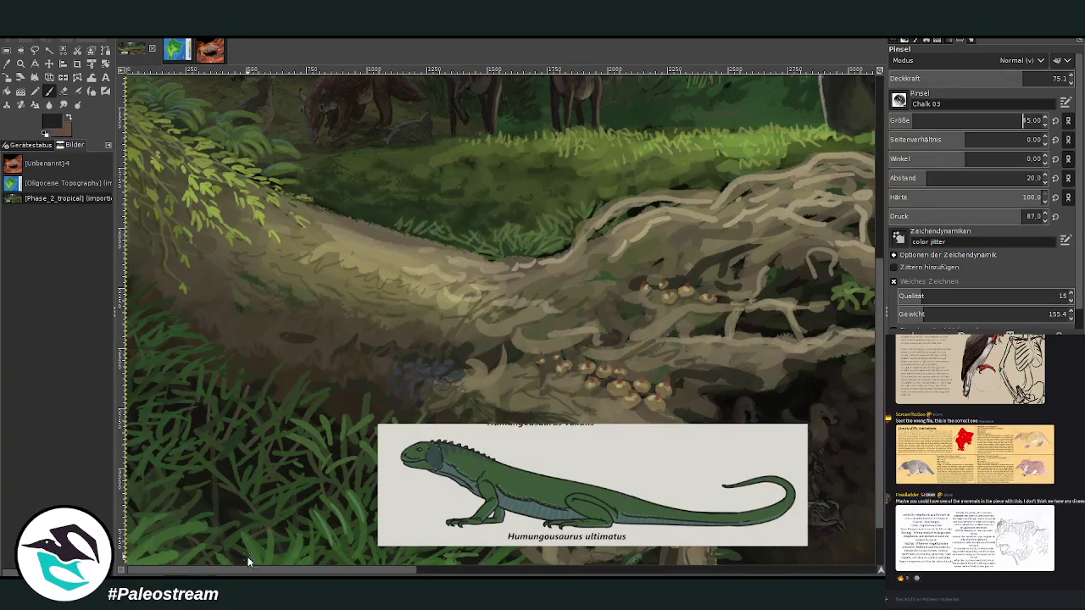
mouse_move(312, 264)
left_mouse_down()
mouse_move(285, 274)
mouse_move(343, 265)
mouse_move(285, 286)
mouse_move(339, 256)
mouse_move(354, 272)
mouse_move(285, 288)
mouse_move(260, 276)
mouse_move(373, 249)
mouse_move(377, 276)
mouse_move(340, 276)
mouse_move(329, 308)
left_mouse_up()
mouse_move(344, 267)
left_mouse_down()
mouse_move(336, 279)
mouse_move(339, 254)
left_mouse_up()
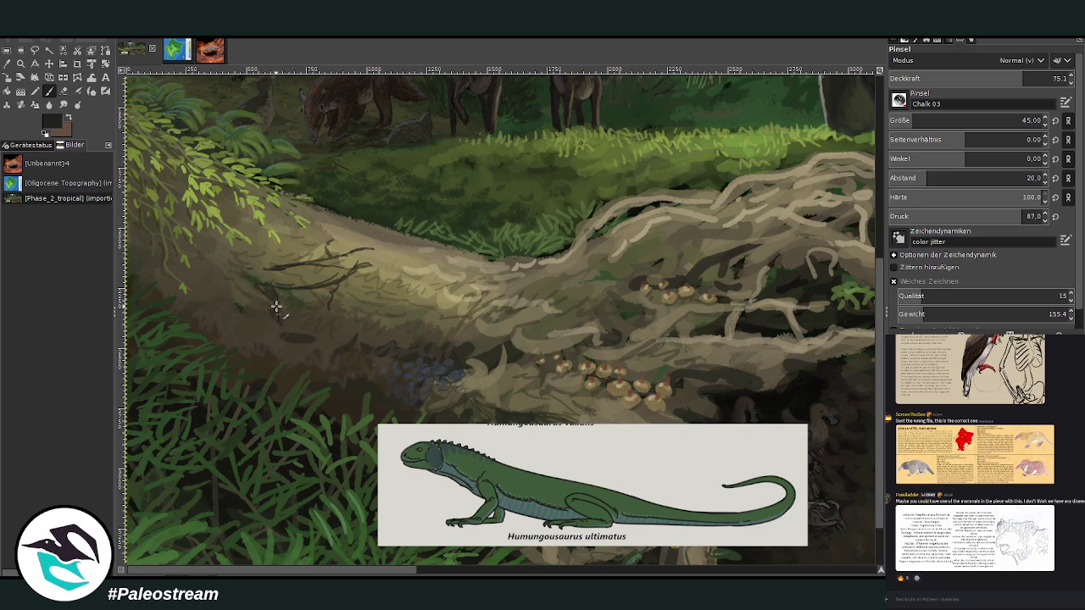
left_click_drag(269, 288, 280, 326)
left_click_drag(290, 351, 279, 334)
left_click_drag(266, 292, 275, 314)
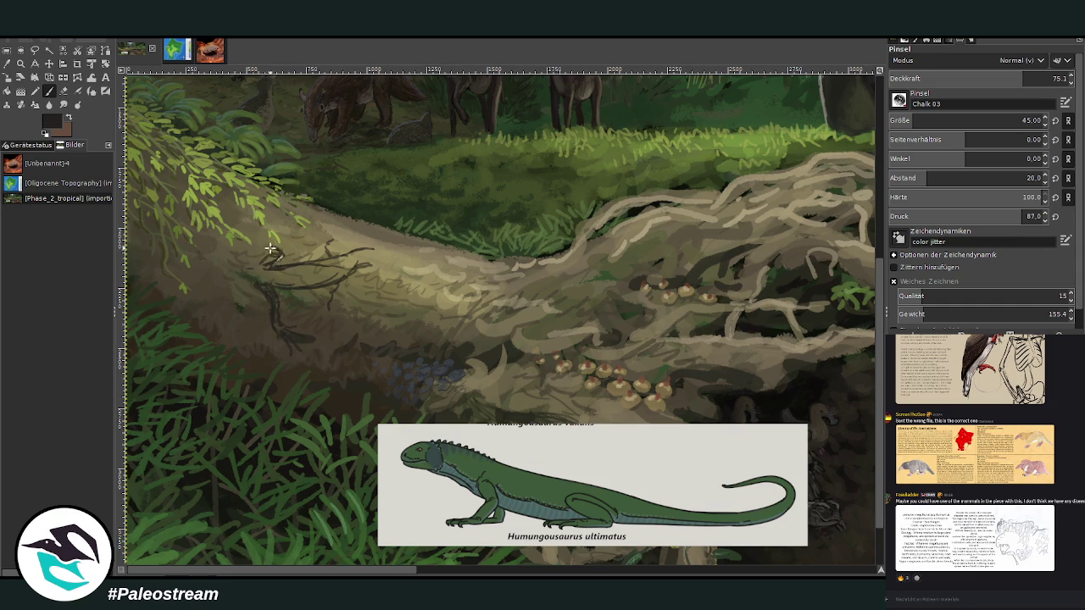
mouse_move(270, 247)
left_mouse_down()
mouse_move(280, 236)
mouse_move(265, 250)
left_mouse_up()
left_click_drag(341, 279, 324, 302)
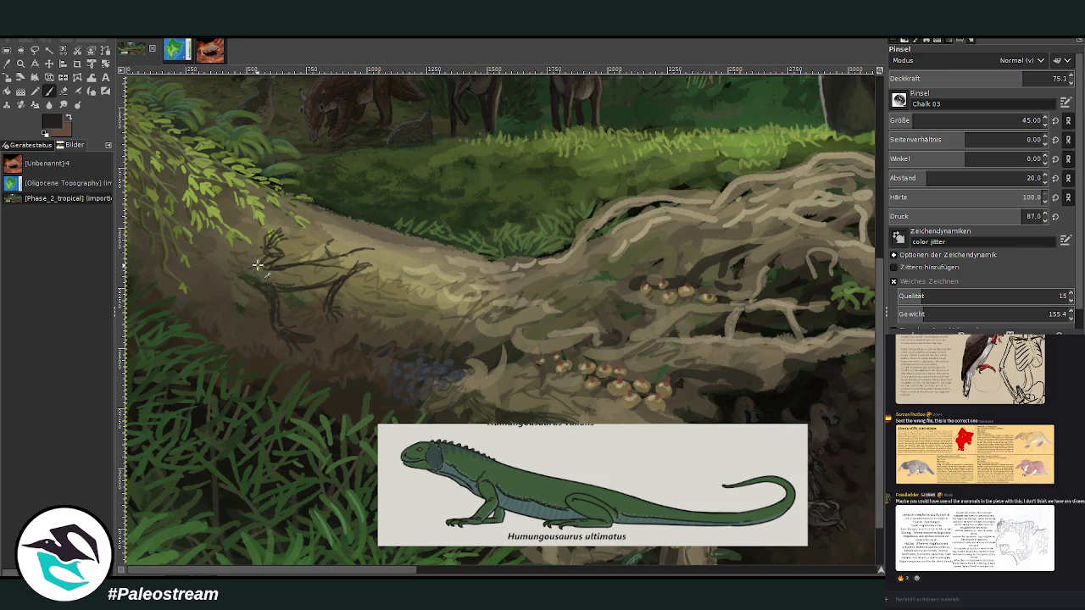
mouse_move(252, 251)
left_mouse_down()
mouse_move(136, 248)
mouse_move(209, 265)
left_mouse_up()
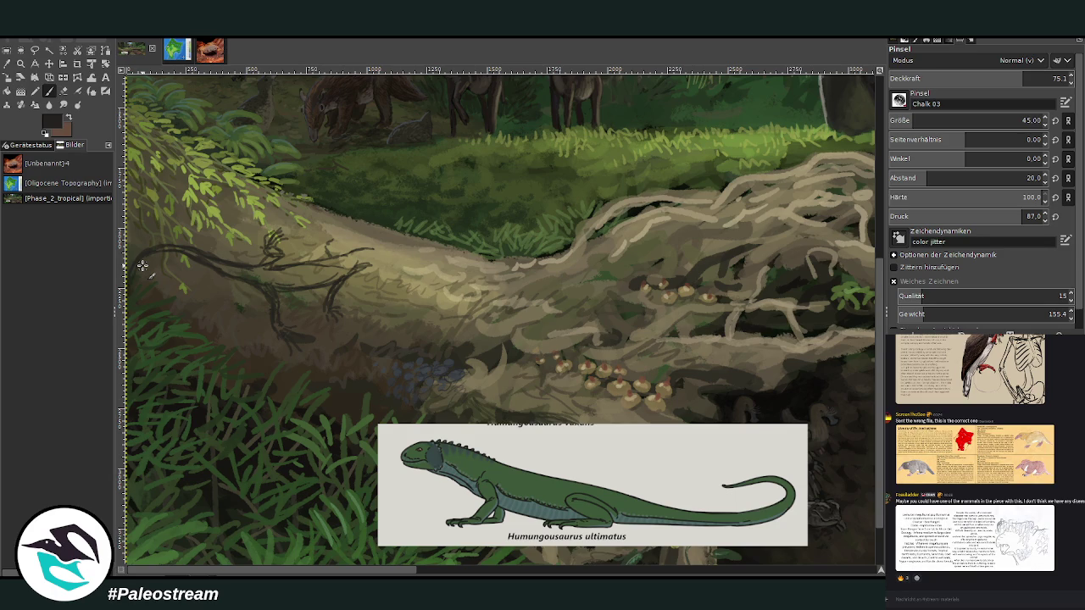
scroll(142, 266, "down", 4)
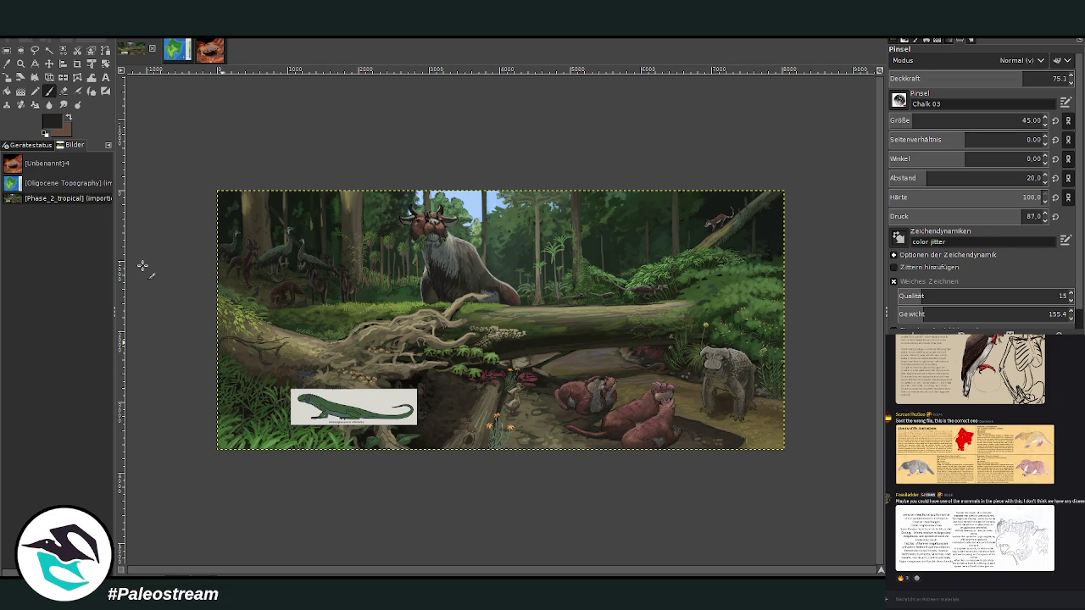
- Move the lizard card up and right, then zoom in and erase the lizard sketch
left_click(48, 63)
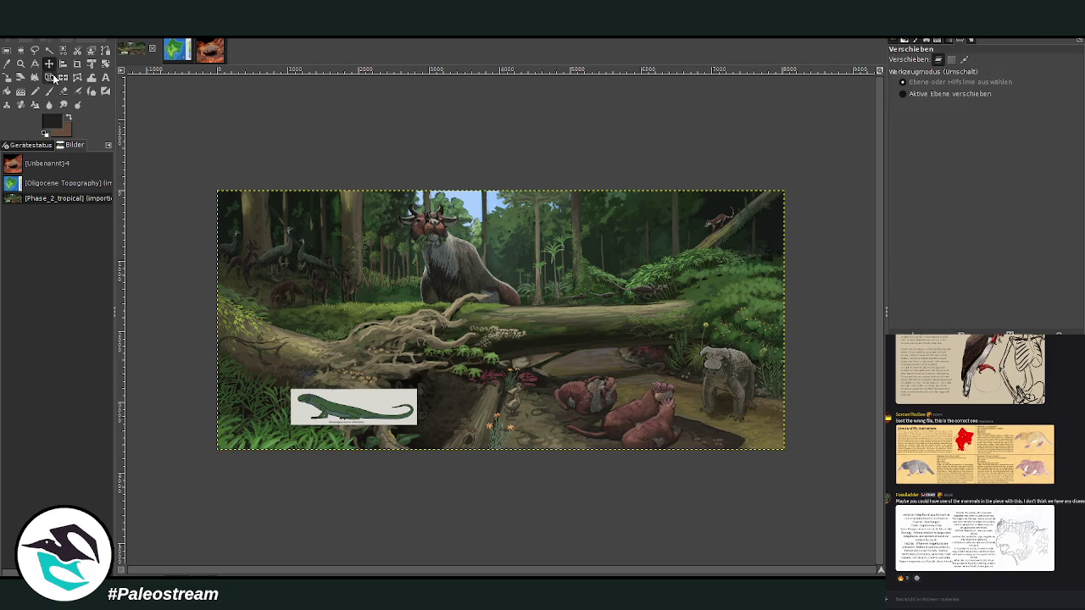
left_click_drag(331, 392, 400, 327)
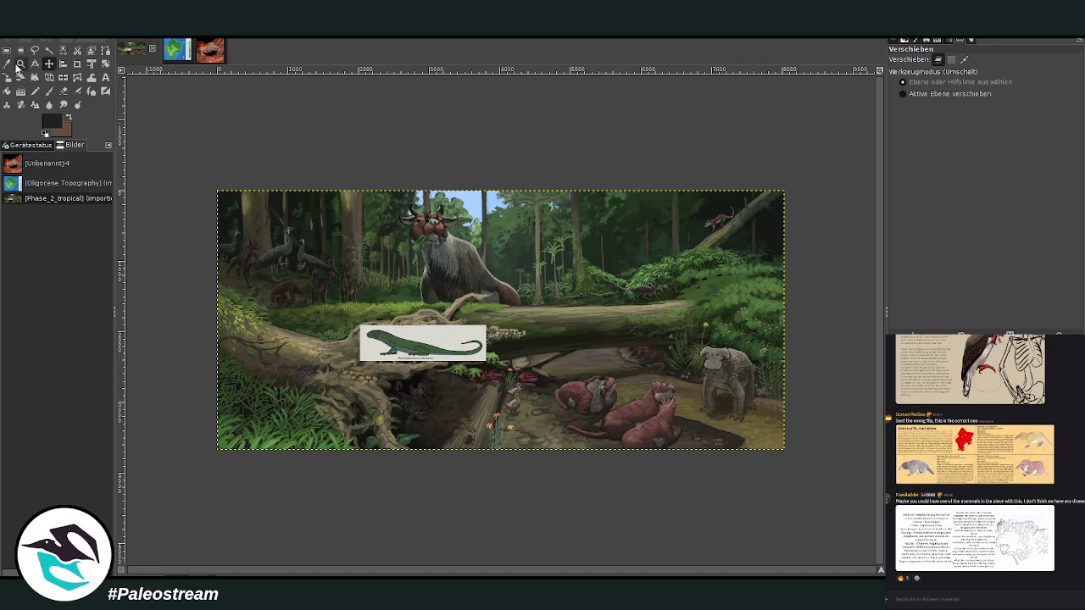
left_click(20, 64)
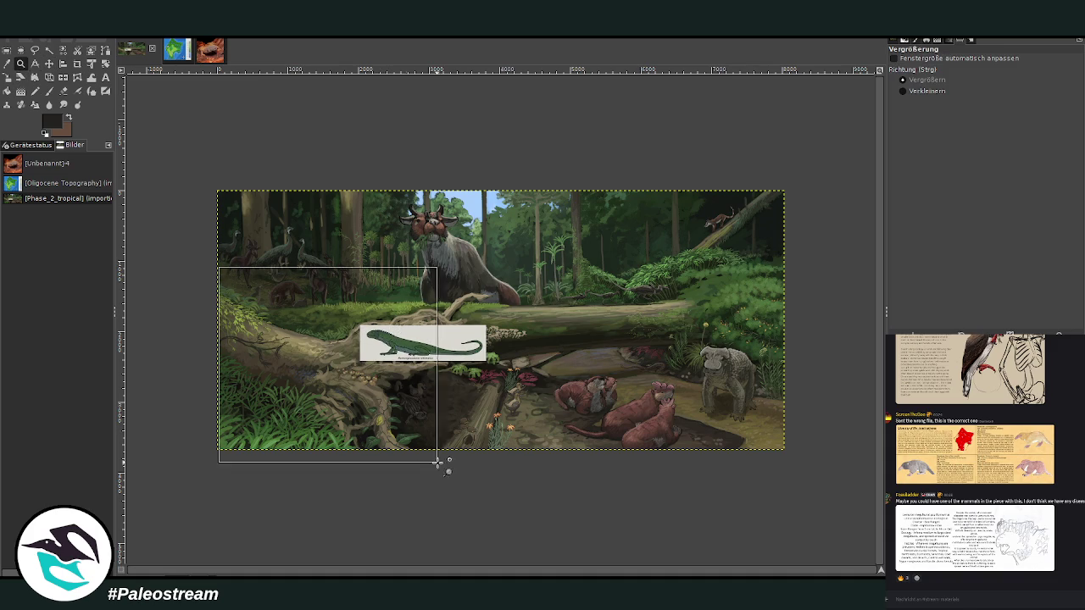
left_click_drag(217, 265, 439, 467)
left_click(62, 91)
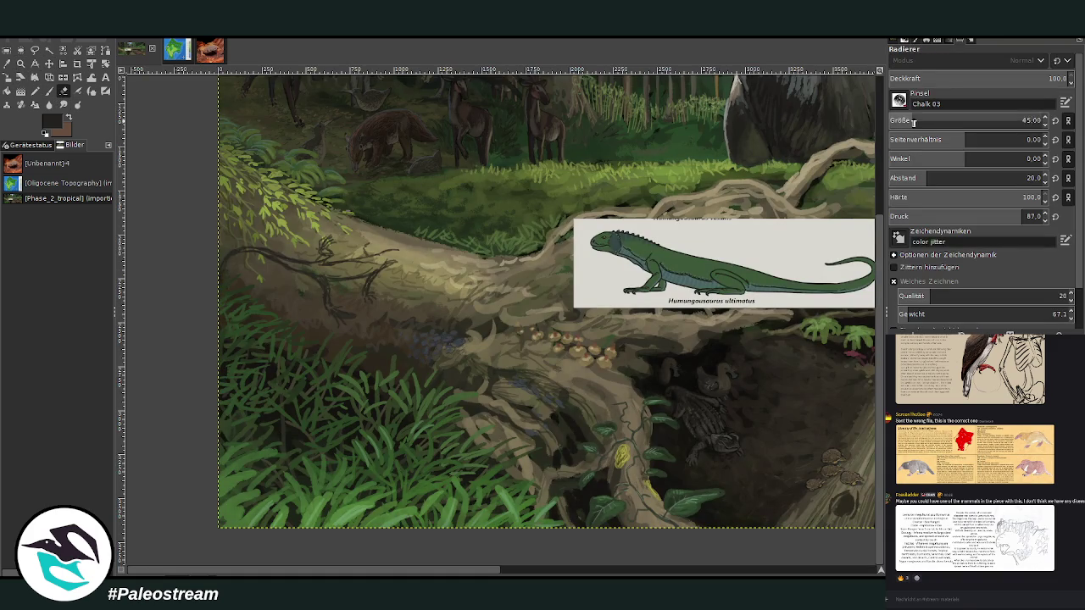
mouse_move(370, 293)
left_mouse_down()
mouse_move(310, 317)
mouse_move(229, 262)
mouse_move(311, 276)
left_mouse_up()
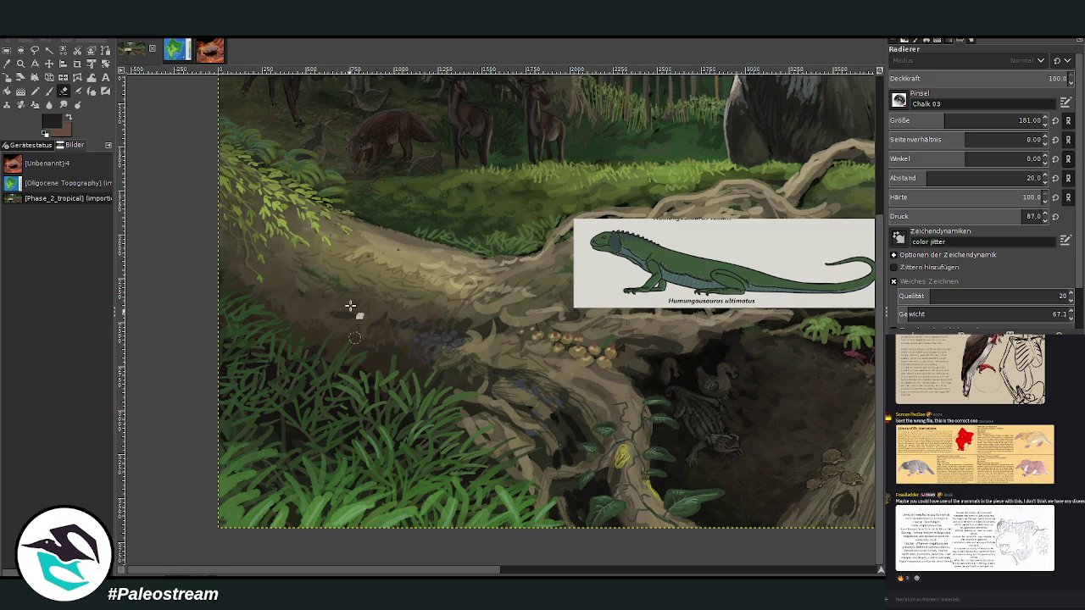
left_click(20, 63)
left_click_drag(387, 230, 746, 551)
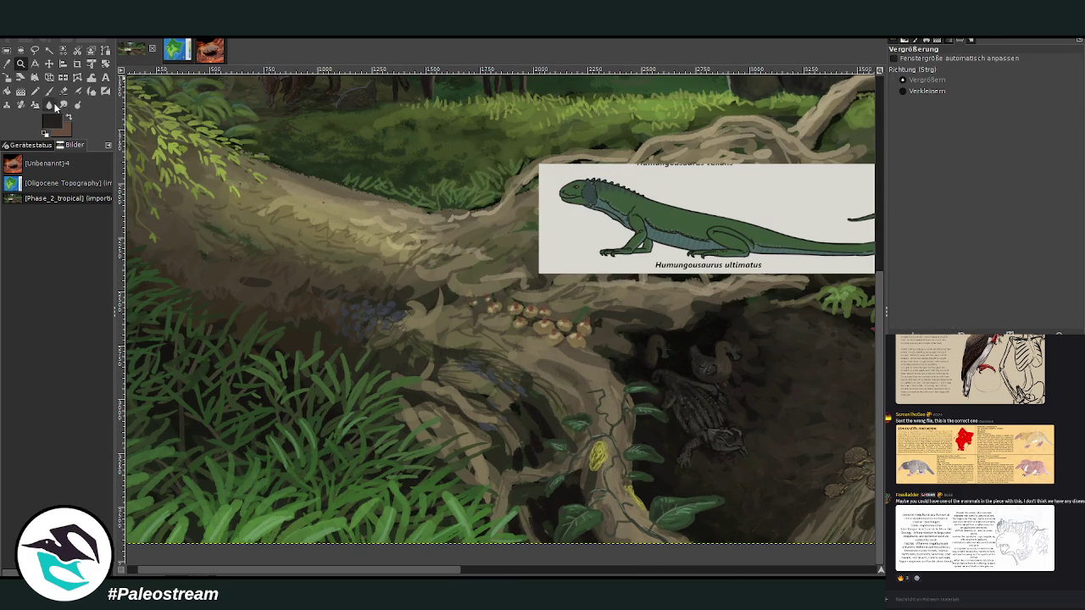
key("p")
mouse_move(945, 121)
left_mouse_down()
mouse_move(900, 120)
mouse_move(925, 120)
left_mouse_up()
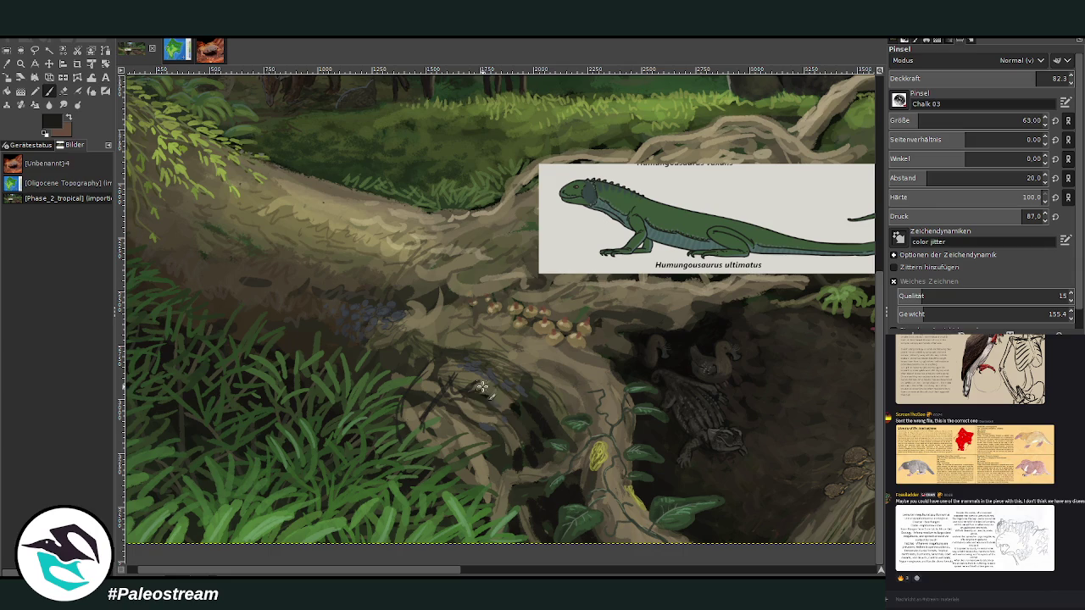
mouse_move(454, 391)
left_mouse_down()
mouse_move(446, 376)
mouse_move(422, 439)
mouse_move(397, 449)
left_mouse_up()
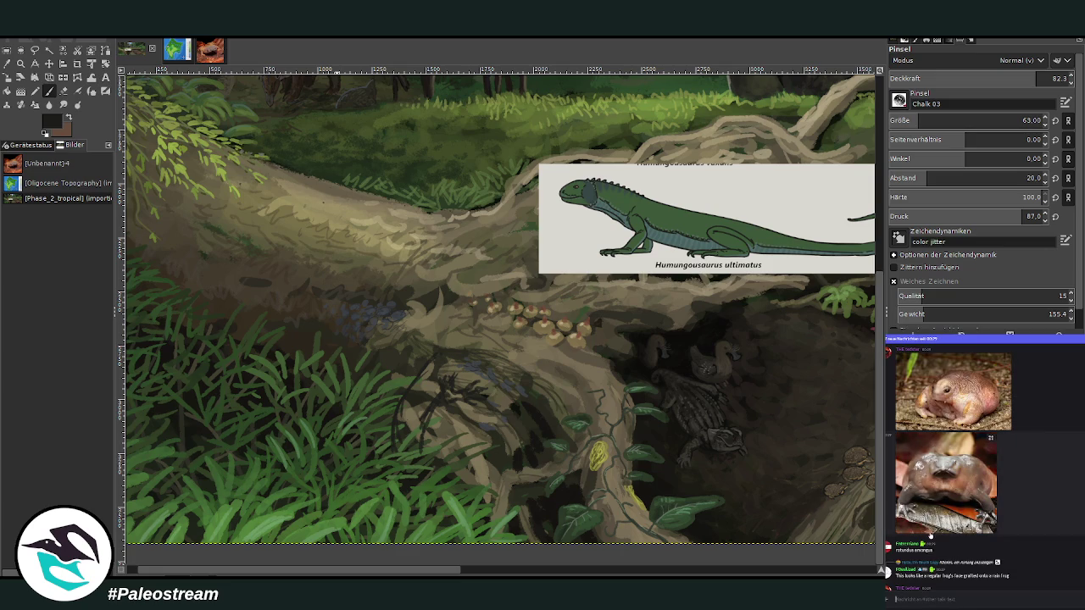
scroll(934, 539, "down", 5)
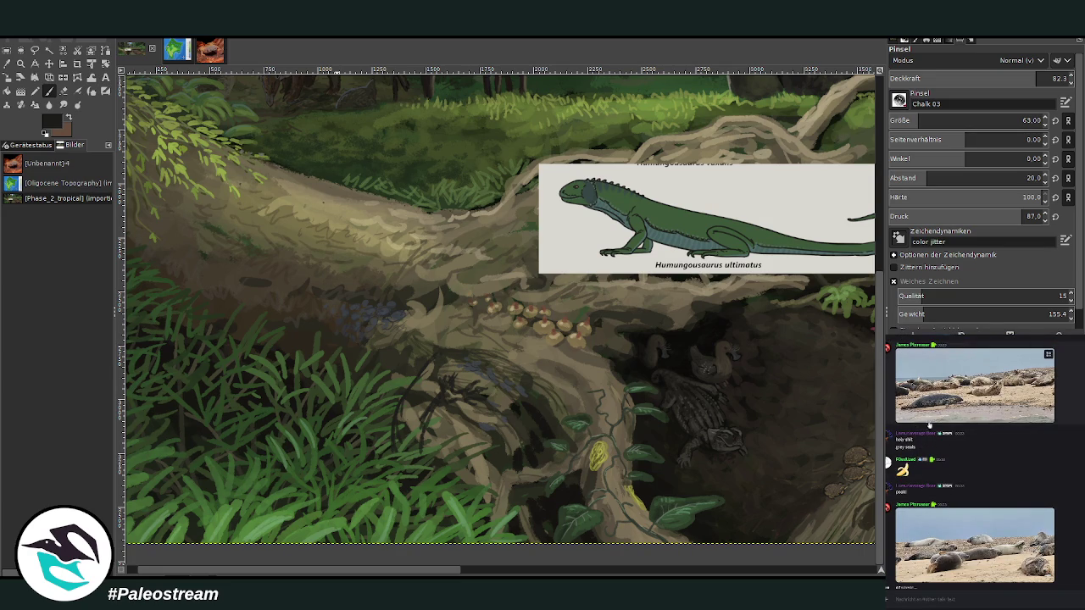
scroll(907, 423, "up", 1)
scroll(974, 458, "up", 2)
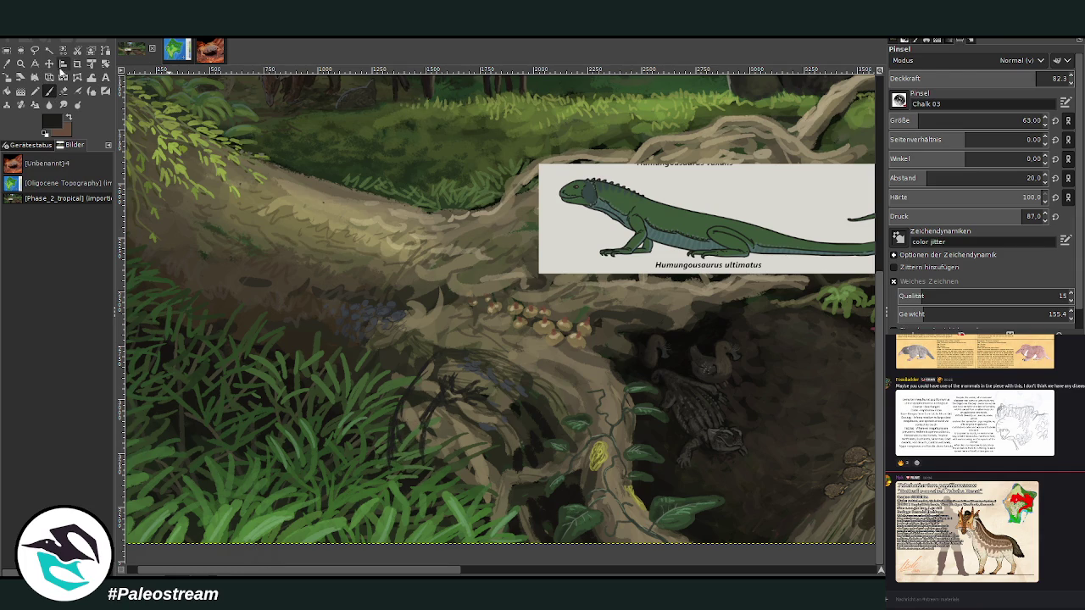
- Move the lizard reference sheet down toward the lower right and zoom in on the roots
left_click(48, 63)
left_click_drag(573, 175, 555, 398)
key("z")
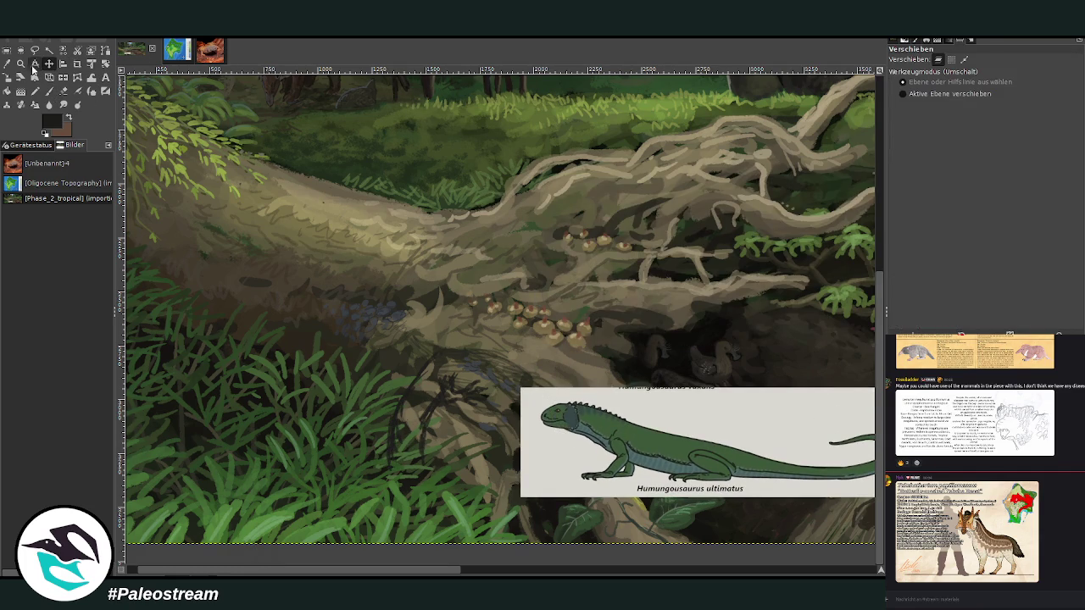
left_click(462, 495)
- Sketch the lizard's dark head and body outline on the roots with a size-45 brush
left_click(48, 90)
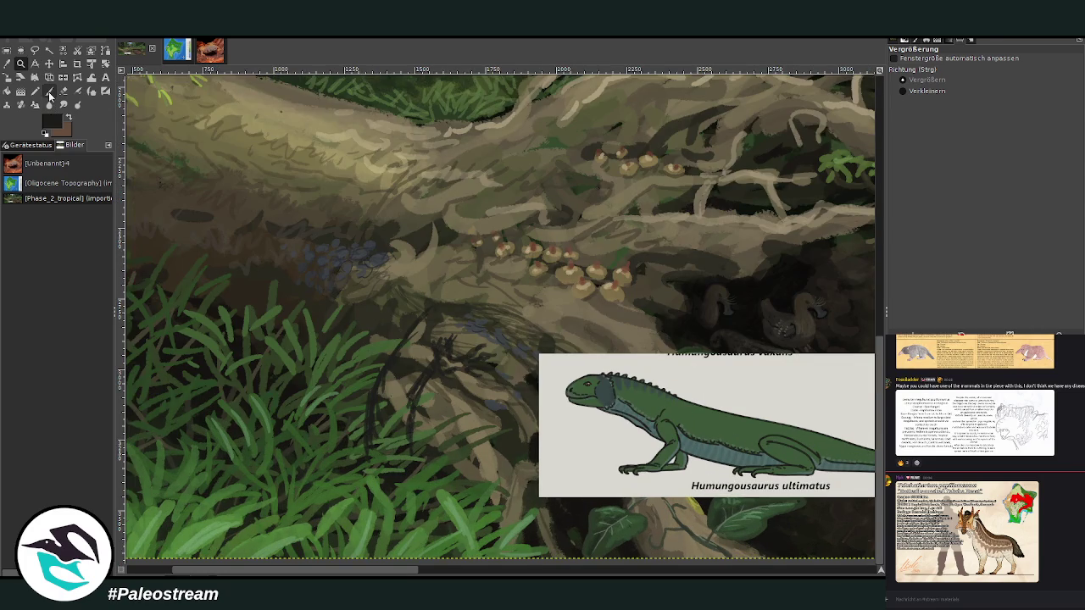
mouse_move(456, 320)
left_mouse_down()
mouse_move(423, 314)
mouse_move(466, 310)
mouse_move(439, 360)
left_mouse_up()
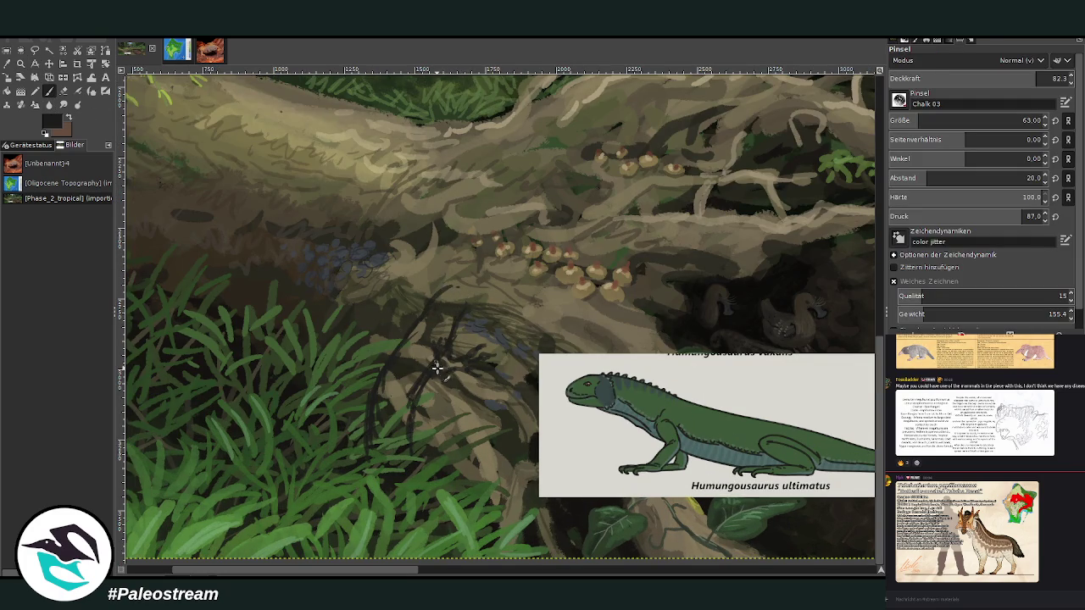
left_click(914, 120)
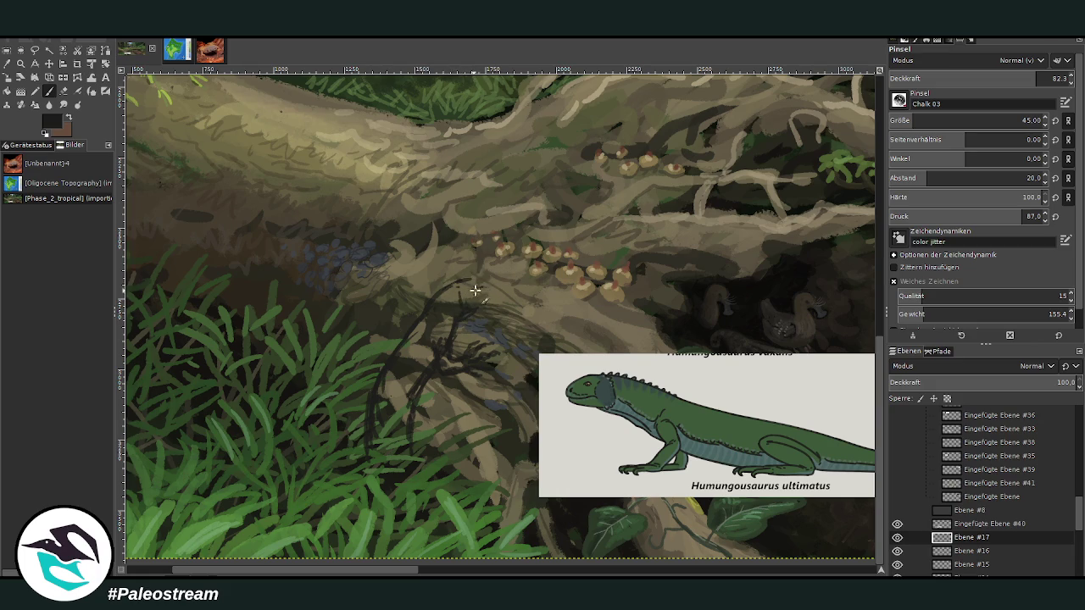
left_click_drag(464, 284, 487, 279)
left_click_drag(489, 284, 477, 301)
left_click_drag(492, 297, 491, 307)
left_click_drag(485, 285, 477, 295)
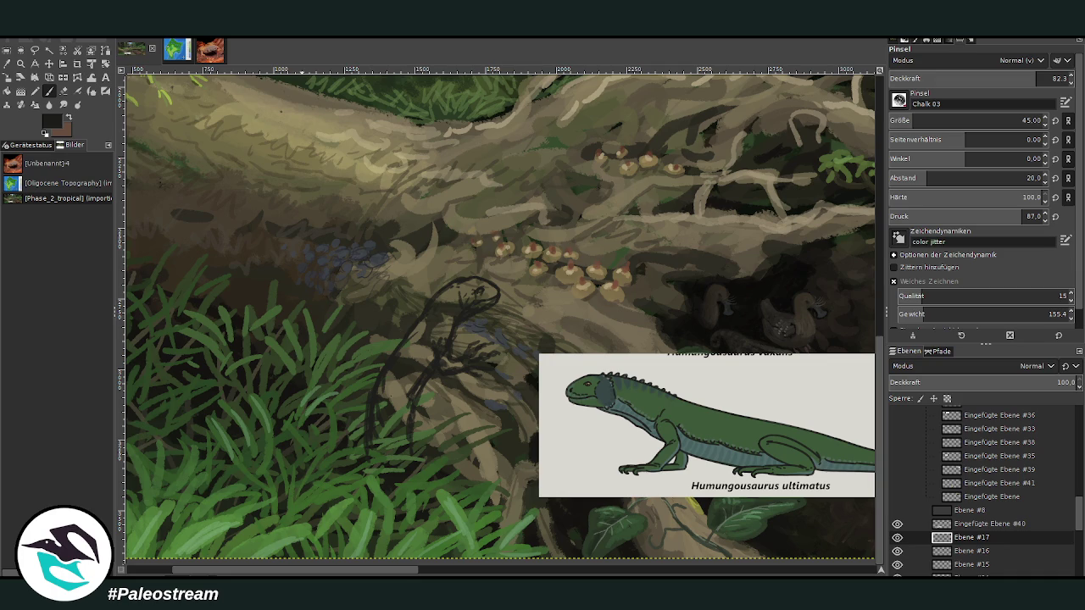
- Sample grass green and block in the lizard's leg, head and body at size 85, opacity 73.5
key("o")
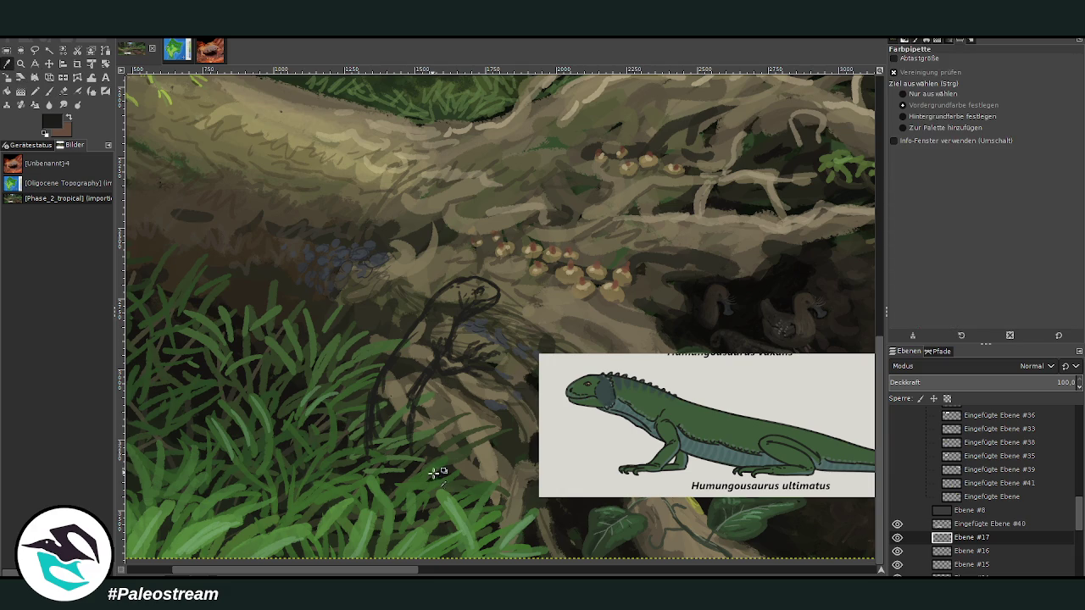
left_click(429, 469)
key("p")
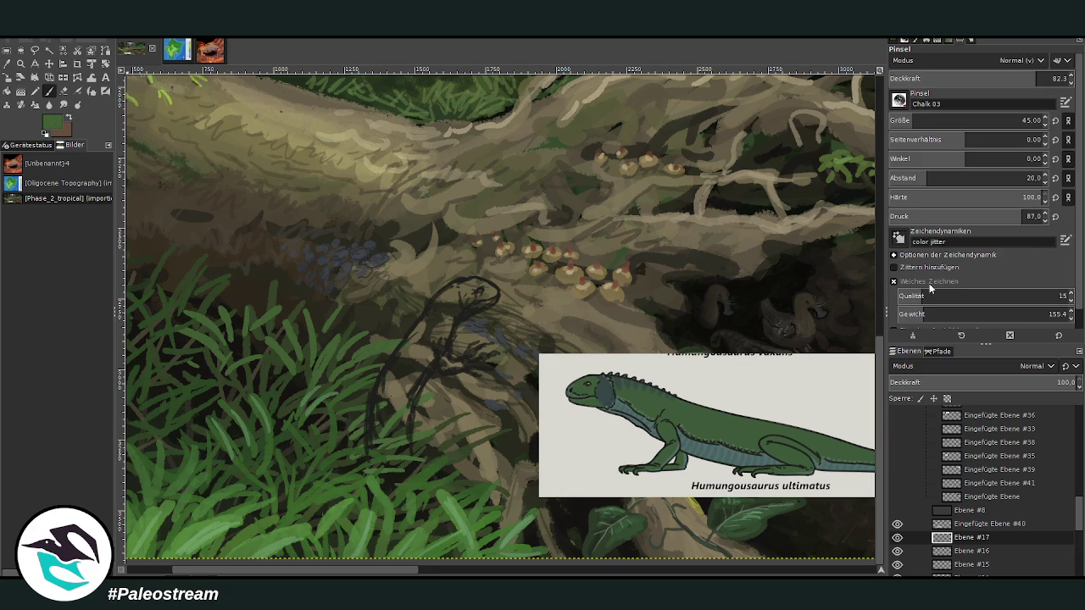
left_click(924, 120)
left_click_drag(1009, 79, 1021, 69)
left_click_drag(420, 369, 398, 445)
mouse_move(398, 398)
left_mouse_down()
mouse_move(375, 453)
mouse_move(407, 342)
mouse_move(375, 405)
mouse_move(399, 375)
mouse_move(404, 392)
mouse_move(435, 341)
mouse_move(448, 354)
mouse_move(446, 332)
mouse_move(433, 353)
mouse_move(446, 370)
mouse_move(460, 358)
mouse_move(443, 364)
mouse_move(425, 339)
mouse_move(399, 358)
mouse_move(416, 327)
mouse_move(369, 449)
left_mouse_up()
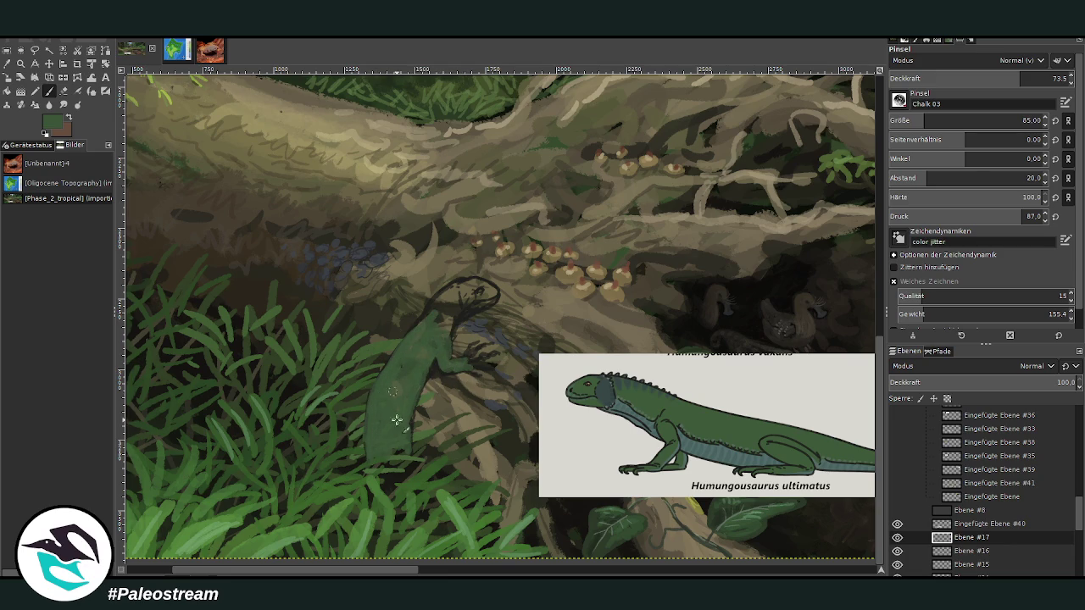
mouse_move(447, 322)
left_mouse_down()
mouse_move(453, 343)
mouse_move(458, 297)
mouse_move(434, 317)
mouse_move(448, 300)
left_mouse_up()
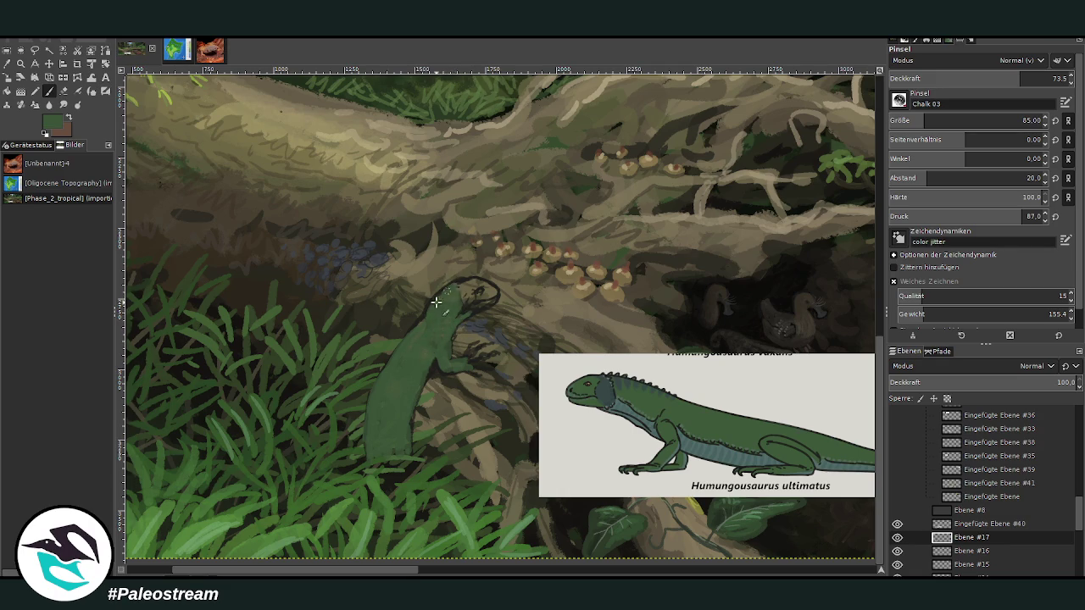
left_click_drag(418, 352, 419, 356)
- At opacity 45.7, fill the lizard's lower body, right side and neck with brighter green
left_click(970, 80)
left_click_drag(413, 425, 395, 458)
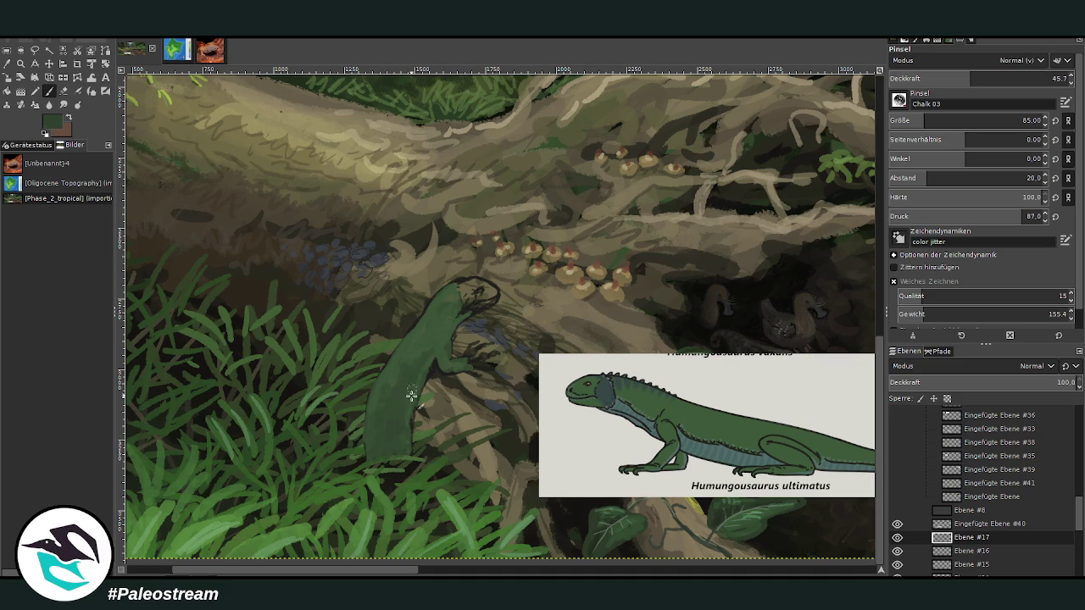
left_click_drag(450, 322, 443, 325)
left_click(855, 289, "ctrl")
left_click_drag(442, 365, 415, 409)
left_click_drag(431, 367, 418, 388)
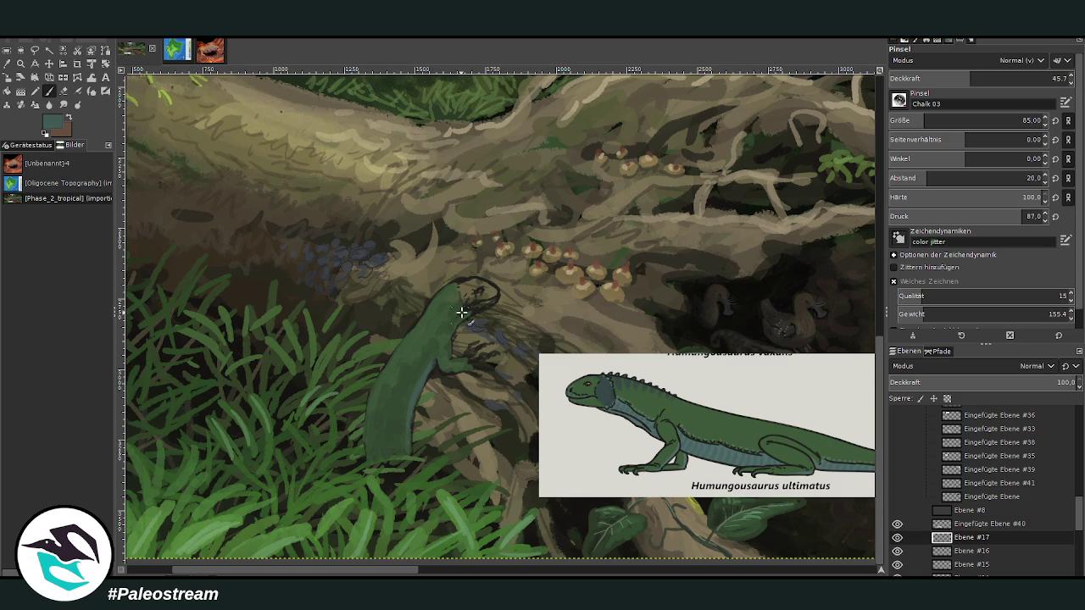
mouse_move(461, 317)
left_mouse_down()
mouse_move(472, 308)
mouse_move(453, 327)
left_mouse_up()
- Enable smooth stroke and repaint the head and neck outline at size 56, opacity 78.9
left_click(893, 281)
key("greater")
key("greater")
key("greater")
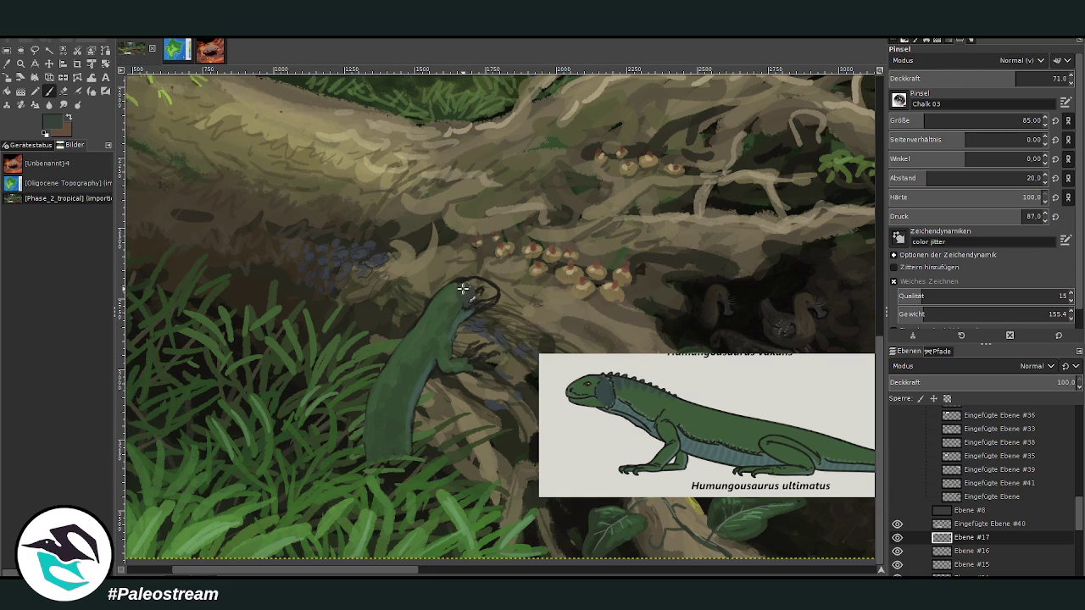
left_click(845, 286, "ctrl")
left_click(1017, 76)
left_click_drag(916, 124, 842, 284)
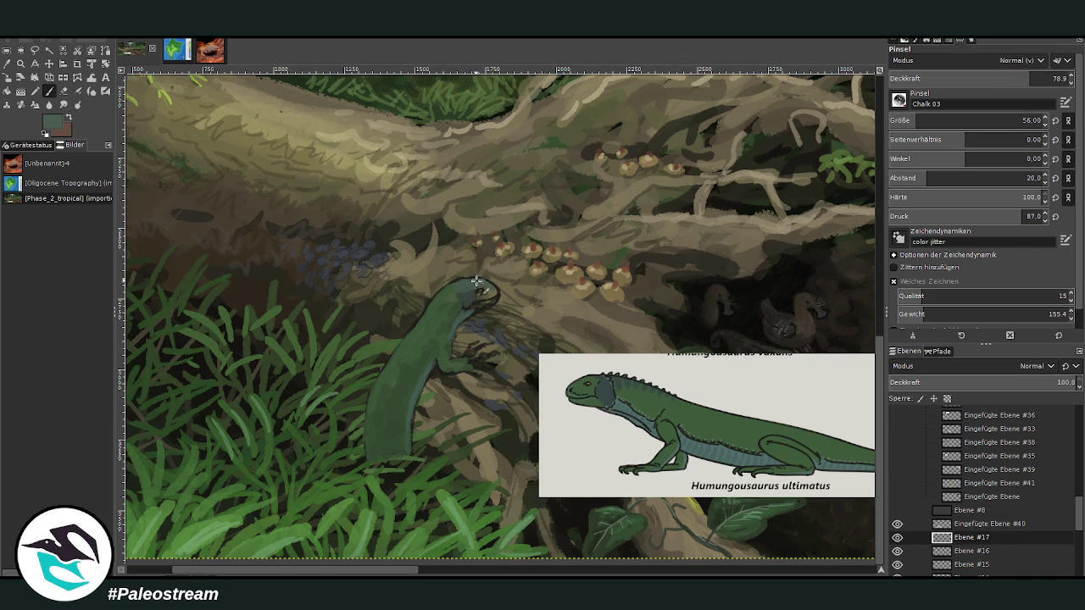
left_click_drag(471, 280, 416, 329)
- Add speckled dark-green texture at opacity 58, then lightly shade the lower body at 40.7
left_click(850, 278, "ctrl")
left_click(855, 283, "ctrl")
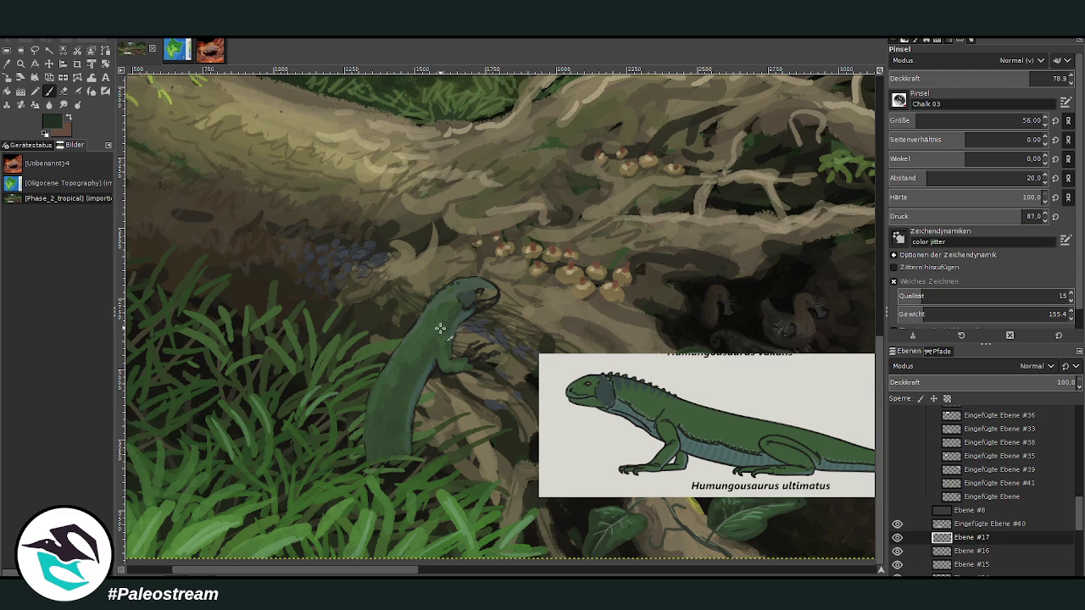
left_click(992, 78)
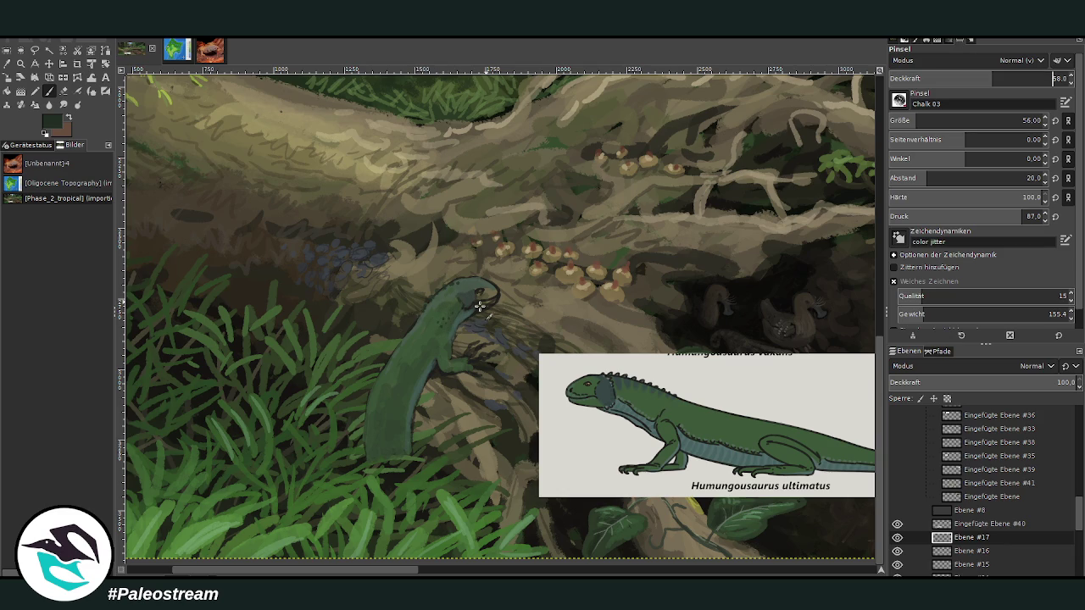
mouse_move(430, 334)
left_mouse_down()
mouse_move(437, 316)
mouse_move(421, 363)
mouse_move(429, 355)
left_mouse_up()
left_click(961, 78)
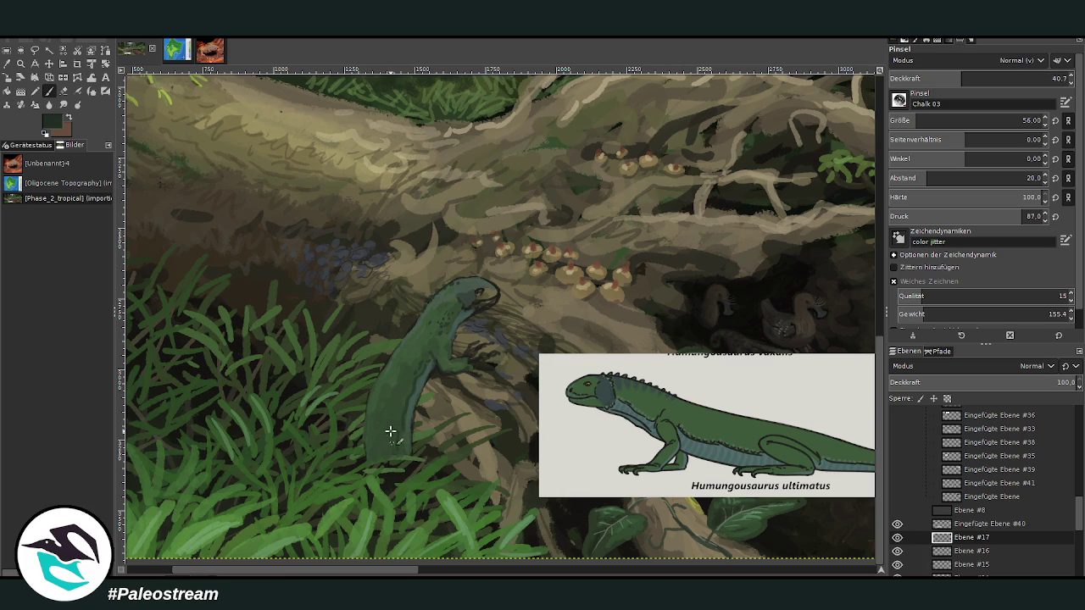
mouse_move(376, 452)
left_mouse_down()
mouse_move(395, 382)
mouse_move(416, 368)
mouse_move(387, 399)
mouse_move(451, 361)
left_mouse_up()
- Sample the lizard's own green, then choose a darker green for touching up its front leg
key("o")
left_click(466, 357)
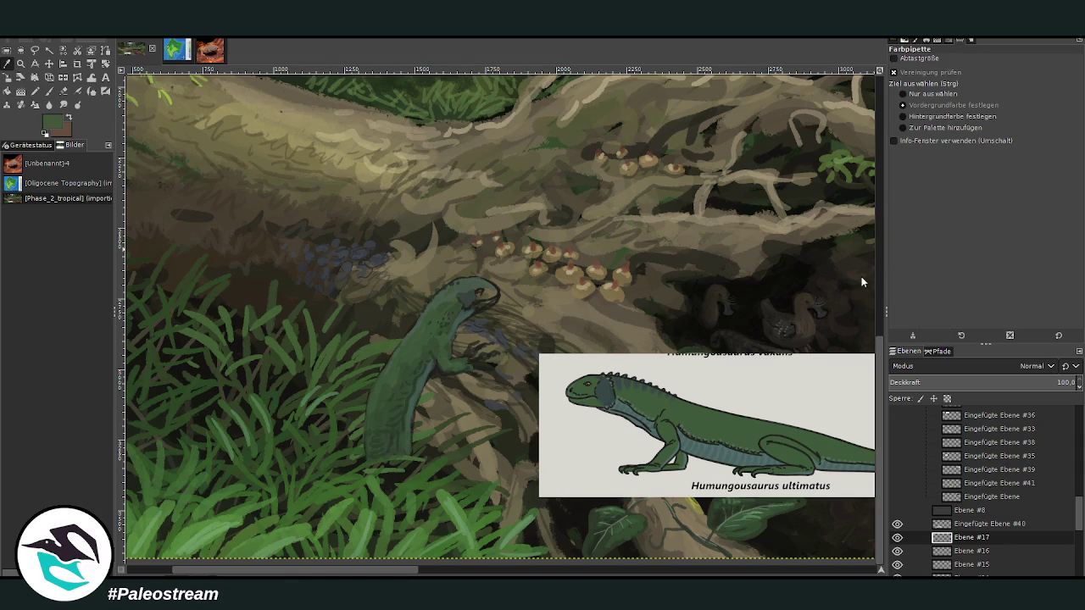
key("p")
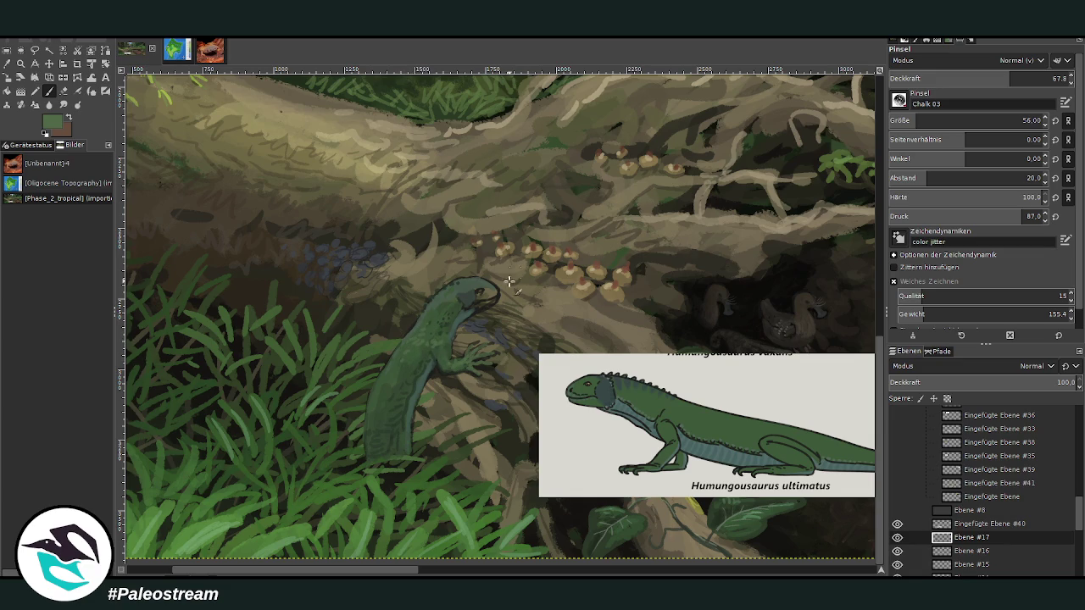
left_click(728, 206, "ctrl")
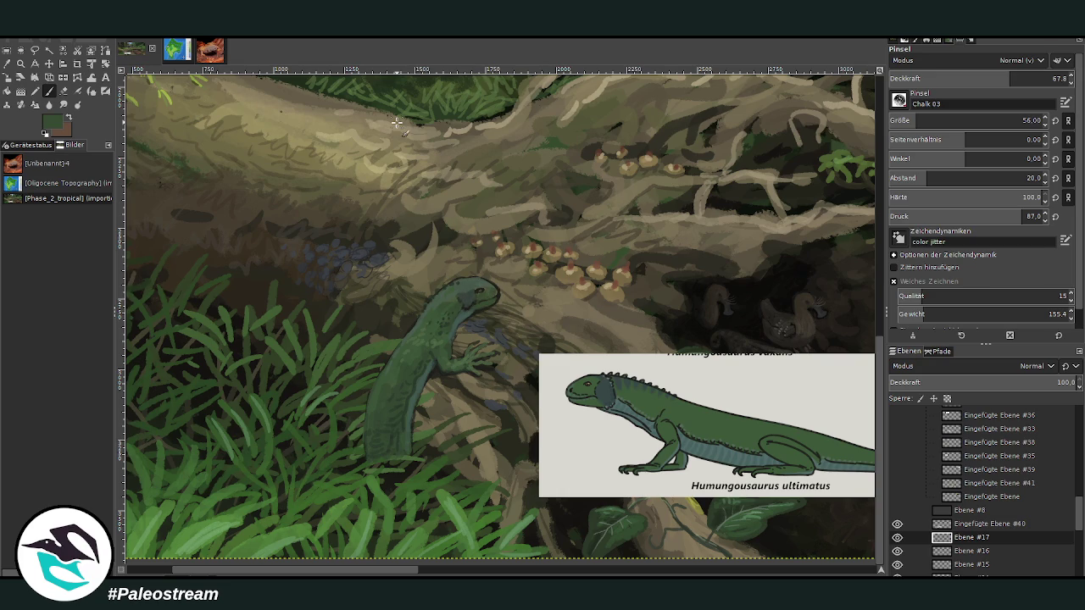
- Zoom in on the lizard and mushrooms, shrink the brush to 27, and pick a slightly brighter colour
key("z")
left_click_drag(335, 178, 667, 521)
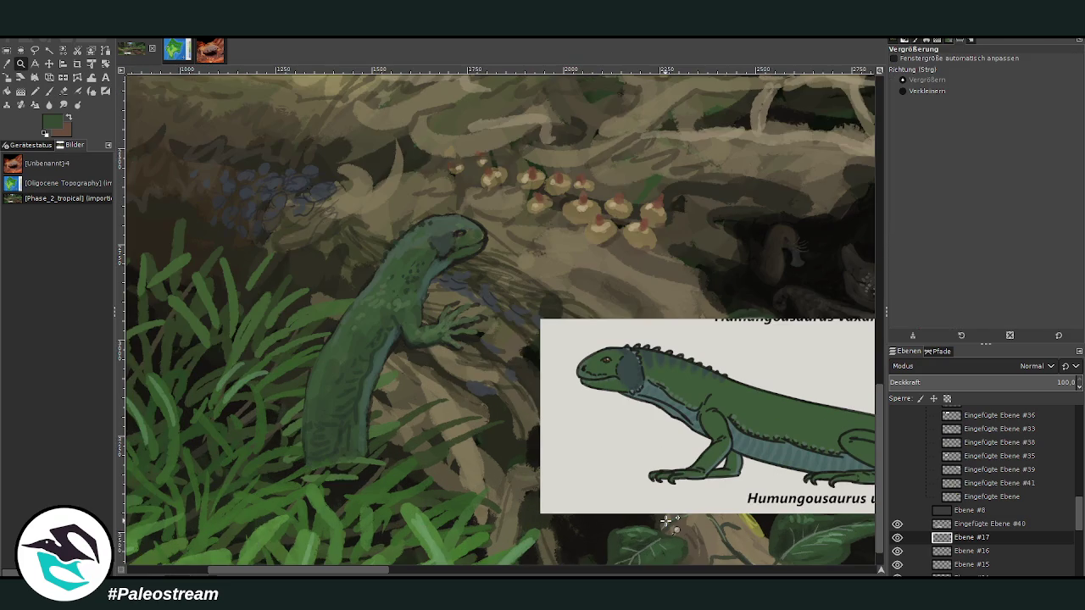
key("p")
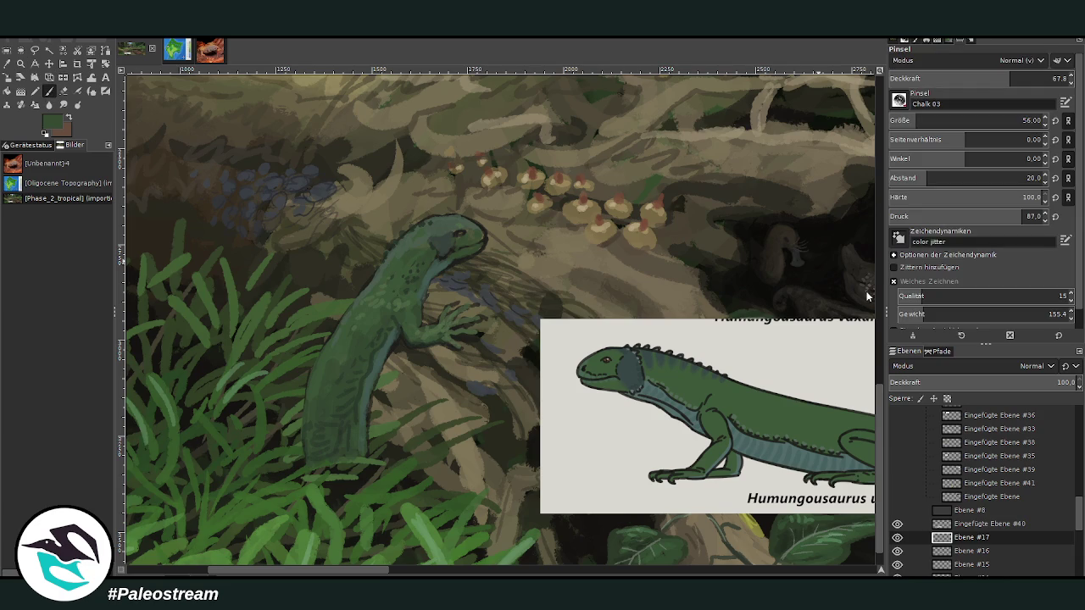
left_click(1023, 121)
left_click(703, 183, "ctrl")
- Shade the lizard's lower body edge with sampled dark brown at brush size 54, opacity 56.8
key("o")
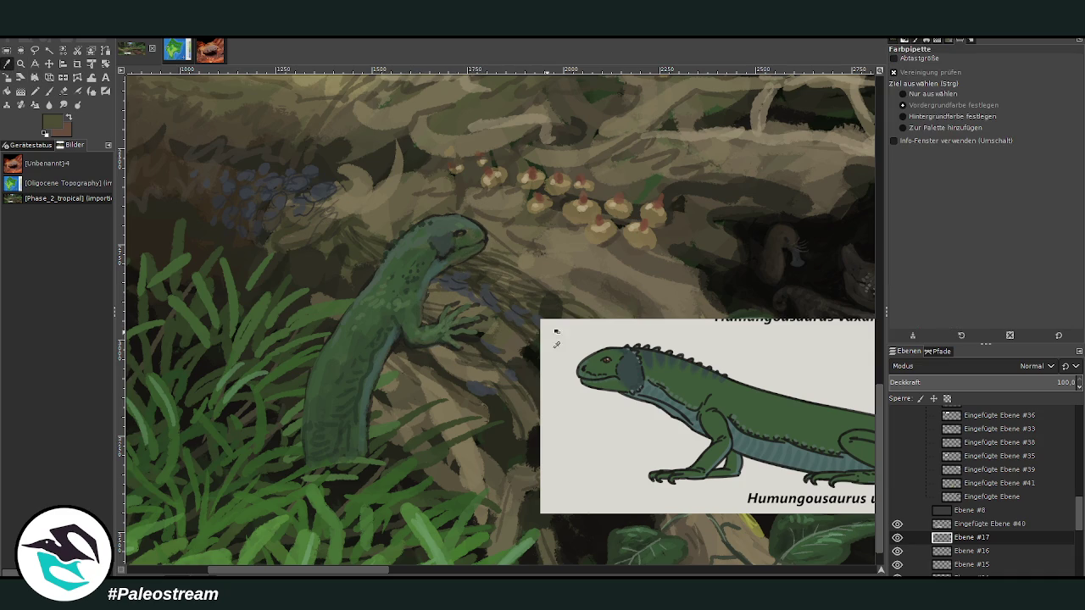
left_click(513, 325)
key("p")
left_click(920, 120)
left_click(990, 78)
left_click_drag(412, 361, 386, 399)
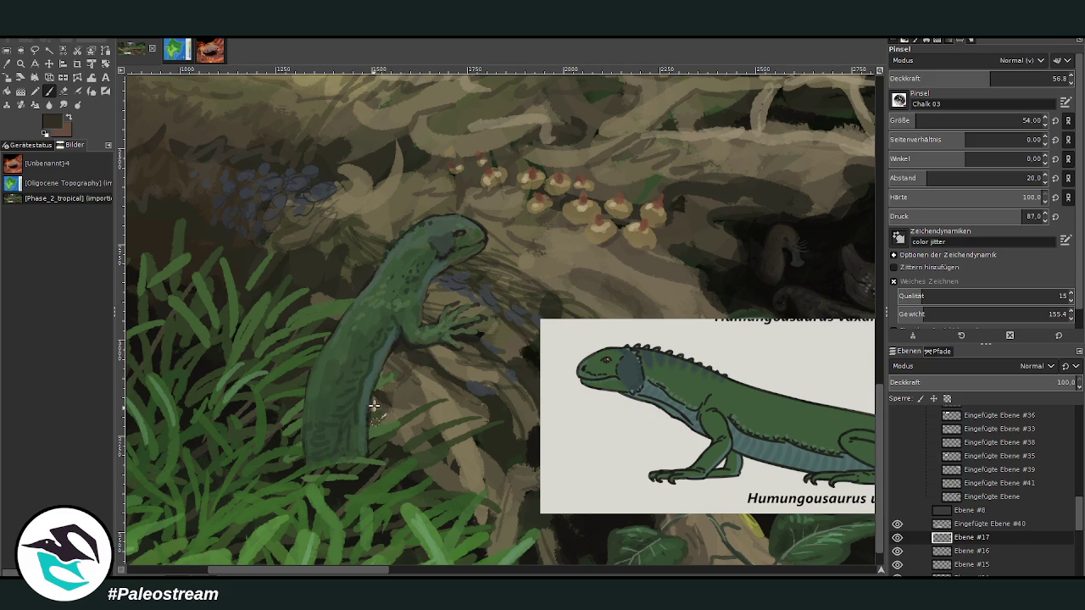
mouse_move(385, 400)
left_mouse_down()
mouse_move(384, 379)
mouse_move(428, 360)
mouse_move(430, 314)
mouse_move(460, 296)
mouse_move(426, 296)
left_mouse_up()
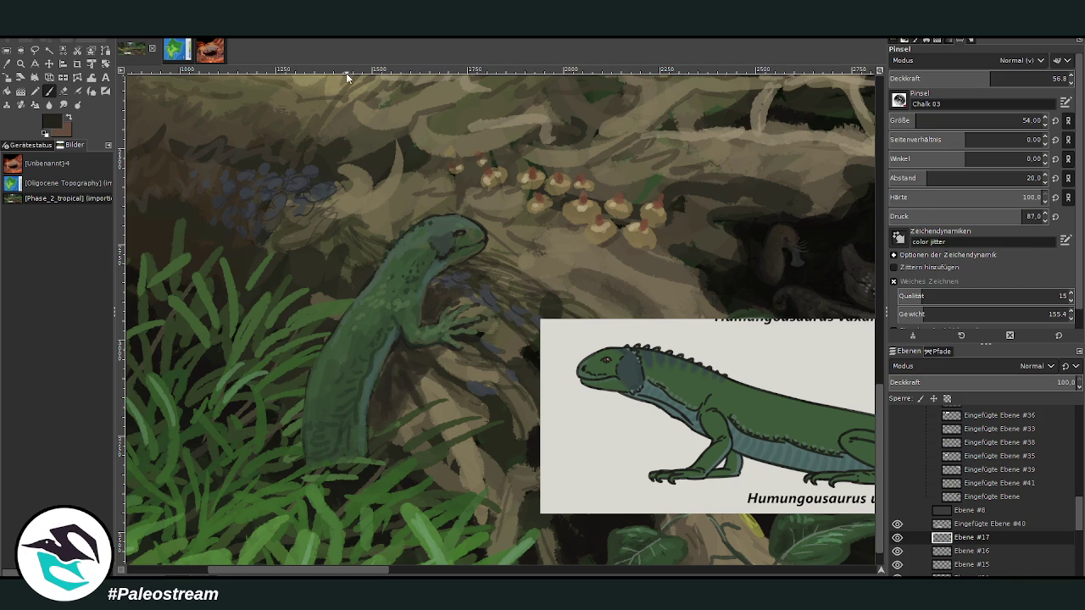
- Sample the lizard's head green and shade around its eye and jaw at adjusted opacity
key("o")
left_click(467, 218)
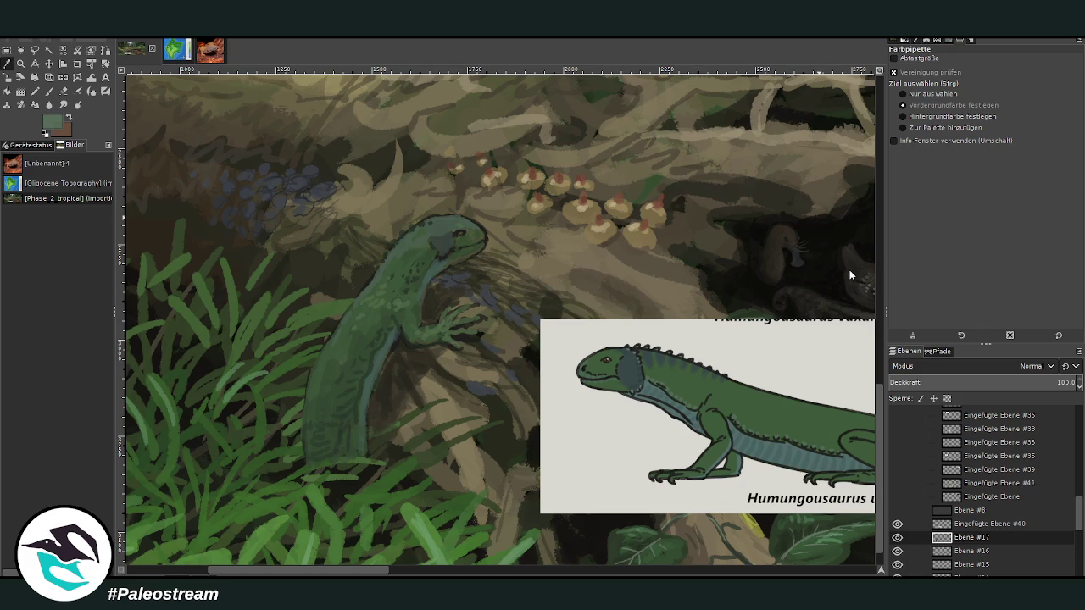
key("p")
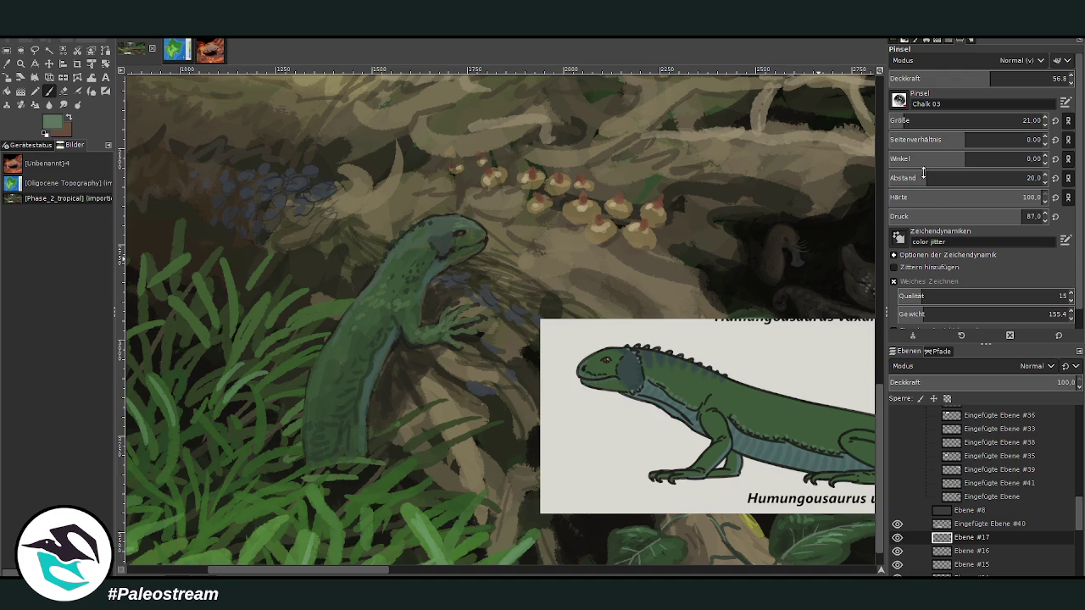
left_click(1059, 78)
left_click_drag(443, 254, 438, 246)
- With brush size 30, paint grey-blue shading behind the eye and dab shading onto the head
left_click(1021, 120)
type("30")
key("Return")
left_click_drag(431, 238, 445, 265)
left_click_drag(426, 221, 454, 238)
- Add dark dabs to the jaw and eye, then lower brush opacity to 29
left_click(857, 285, "ctrl")
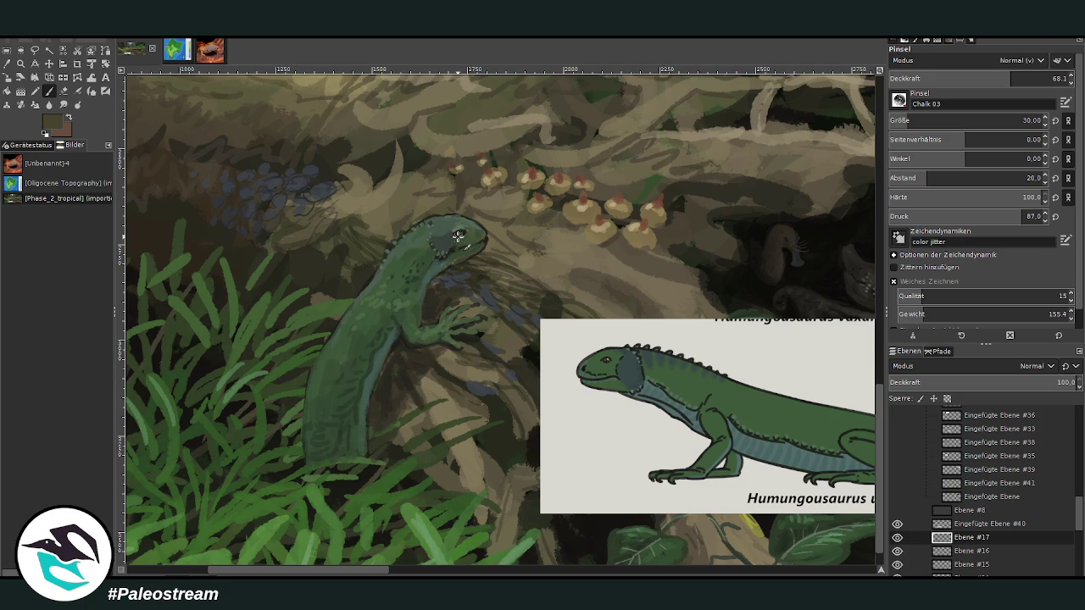
left_click_drag(458, 238, 454, 240)
left_click(854, 296, "ctrl")
left_click(940, 78)
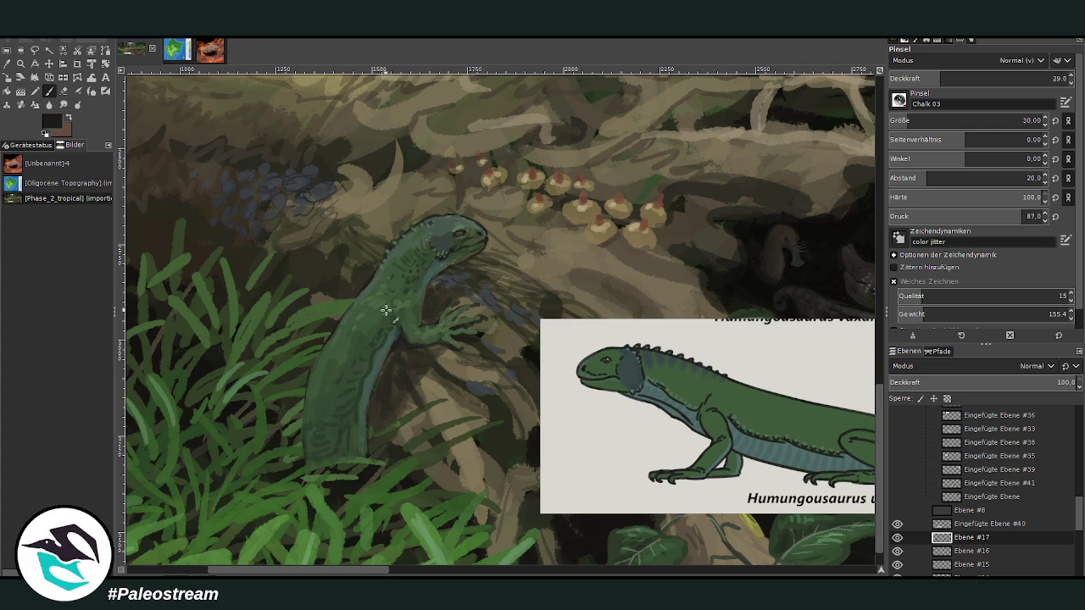
- Sample green near the lizard and try large, opaque grass blades over its body, then undo them
key("o")
left_click(324, 473)
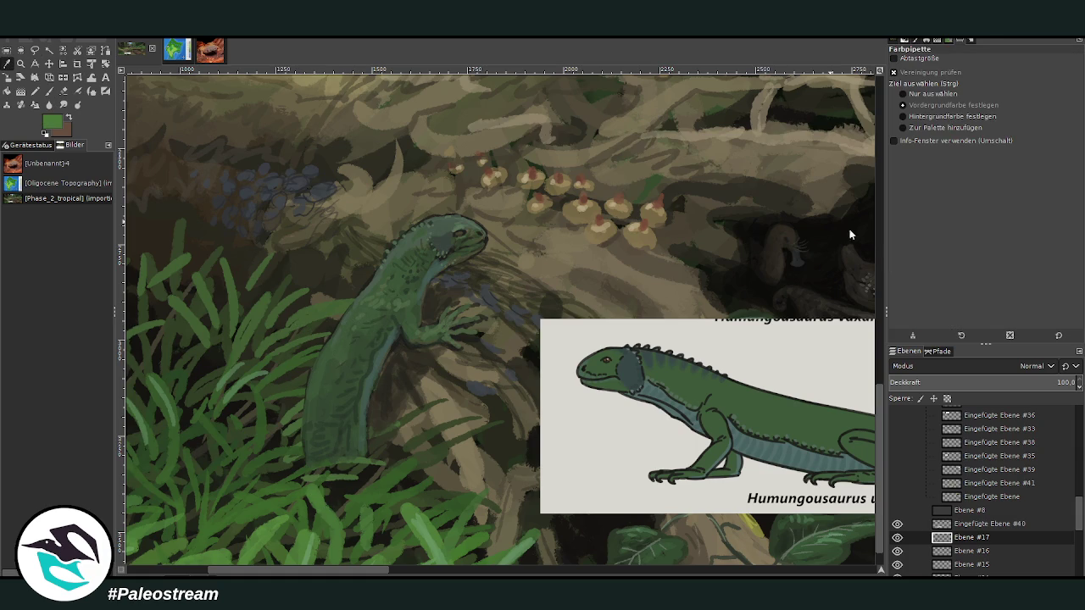
key("p")
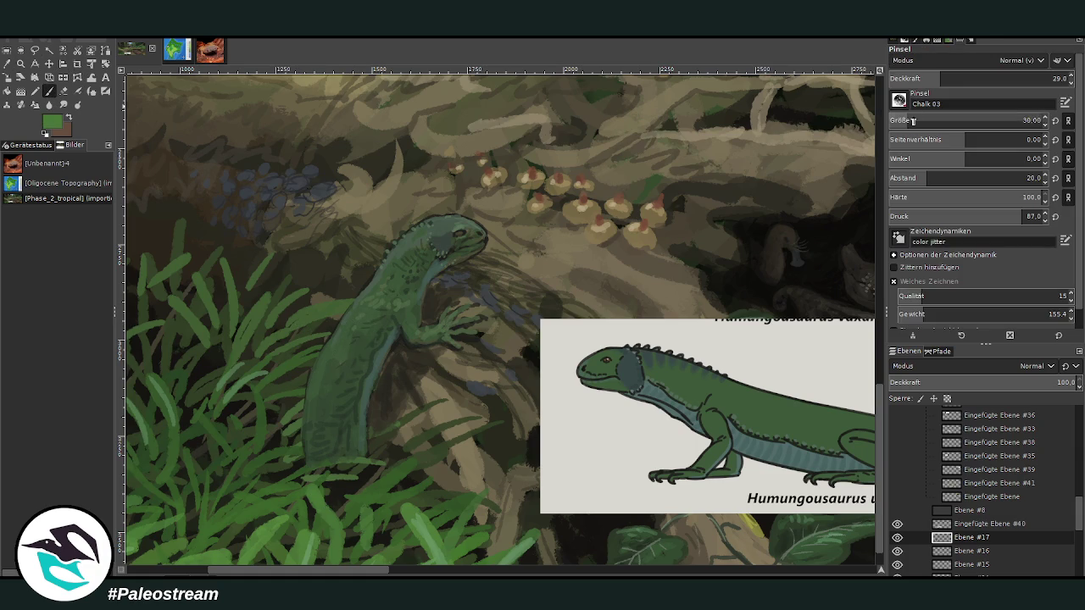
left_click_drag(953, 78, 1015, 78)
left_click(936, 119)
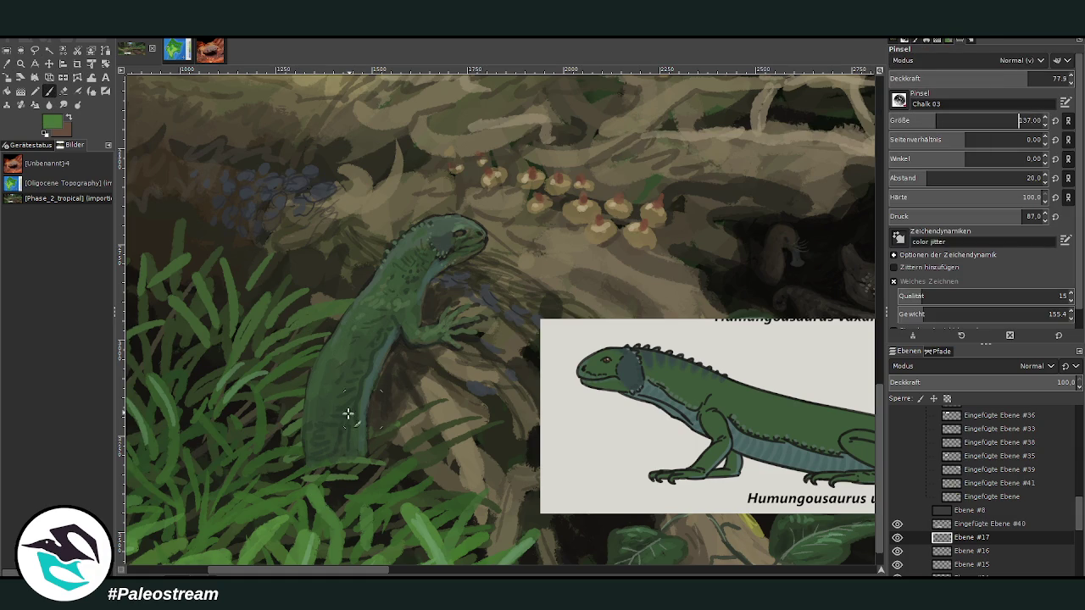
left_click_drag(386, 456, 290, 473)
key("ctrl+z")
key("ctrl+z")
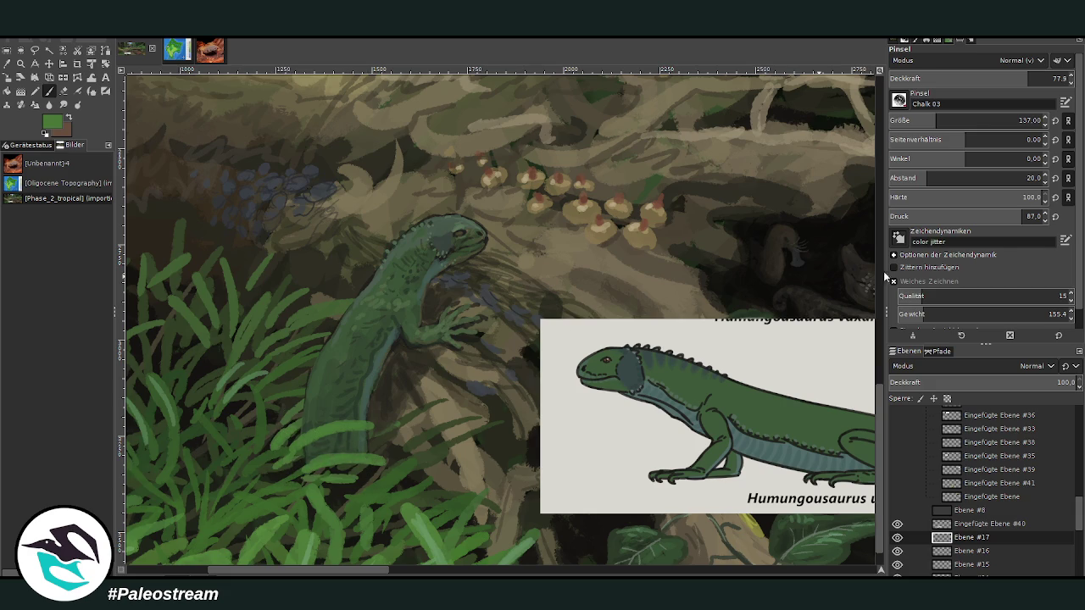
- Paint lighter grass blades at and left of the lizard's base with a smaller, less opaque brush
left_click(927, 121)
left_click(992, 78)
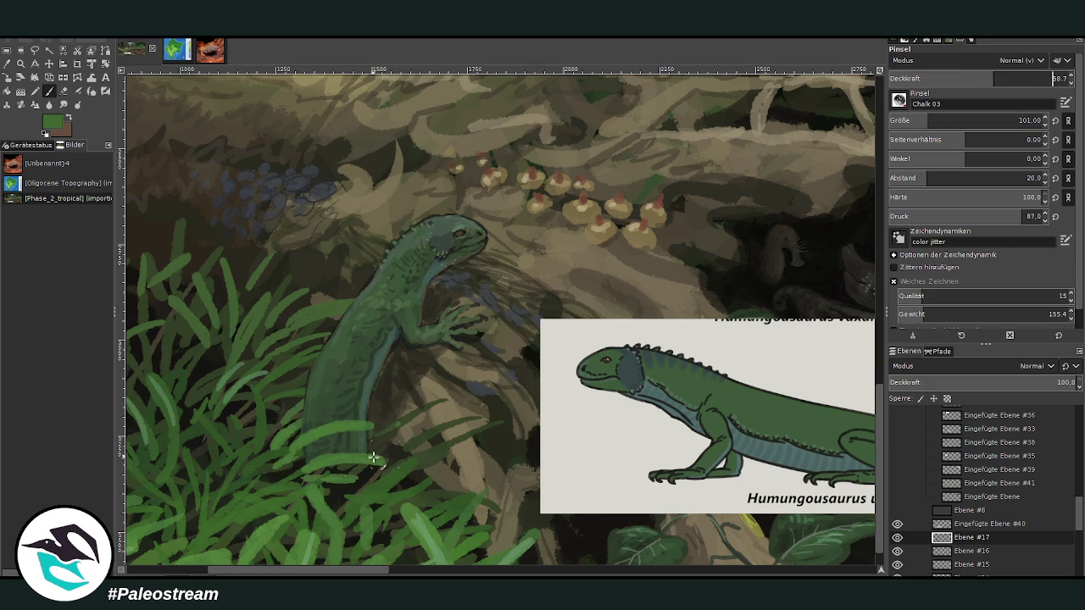
left_click_drag(351, 480, 302, 448)
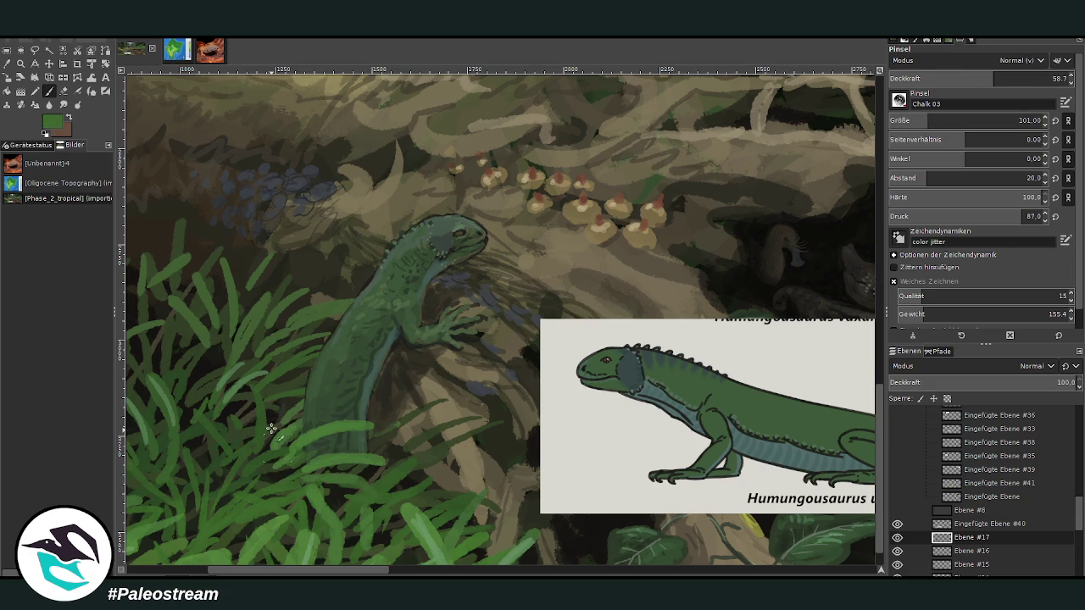
left_click_drag(386, 436, 339, 447)
mouse_move(305, 485)
left_mouse_down()
mouse_move(260, 461)
mouse_move(251, 434)
mouse_move(271, 402)
left_mouse_up()
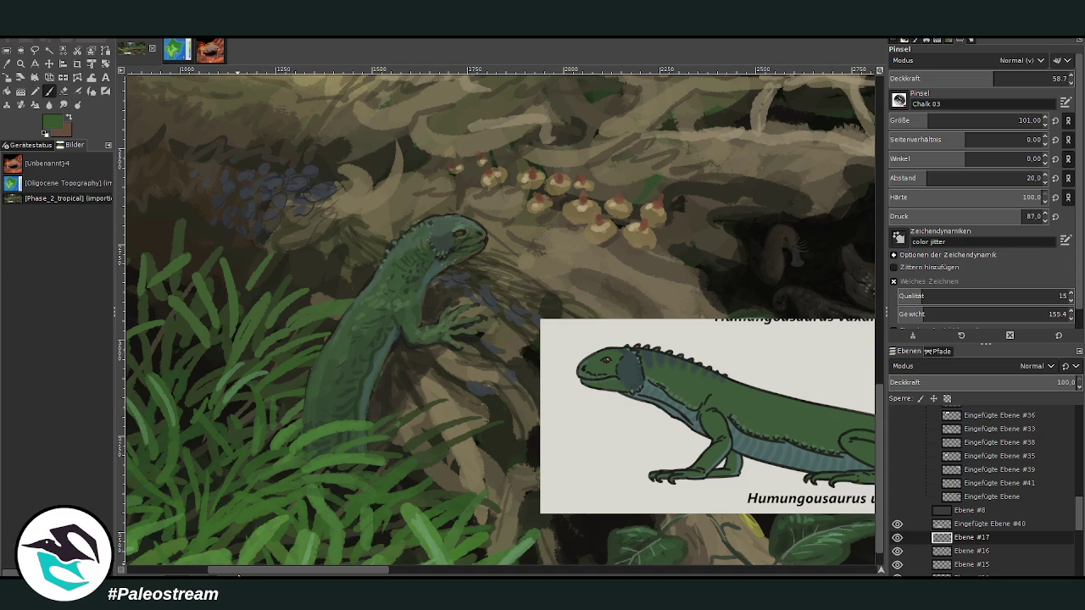
scroll(500, 477, "down", 2)
scroll(500, 476, "down", 2)
- Zoom in on the lizard and log, and move the reference picture layer into the layer group
scroll(500, 320, "down", 2)
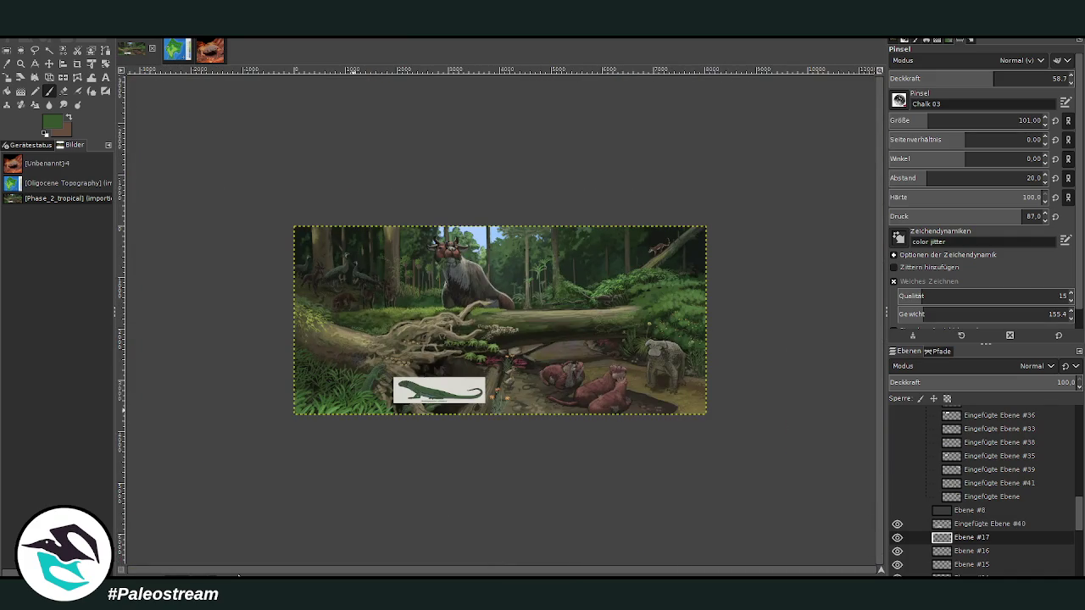
left_click(21, 63)
left_click_drag(327, 203, 526, 439)
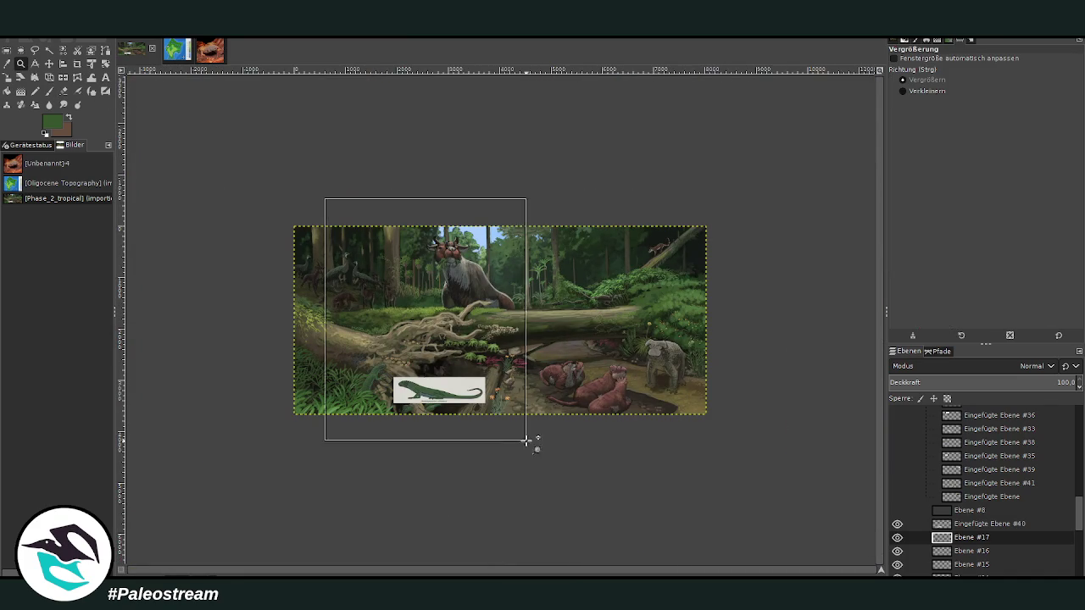
left_click(897, 524)
left_click_drag(975, 523, 973, 500)
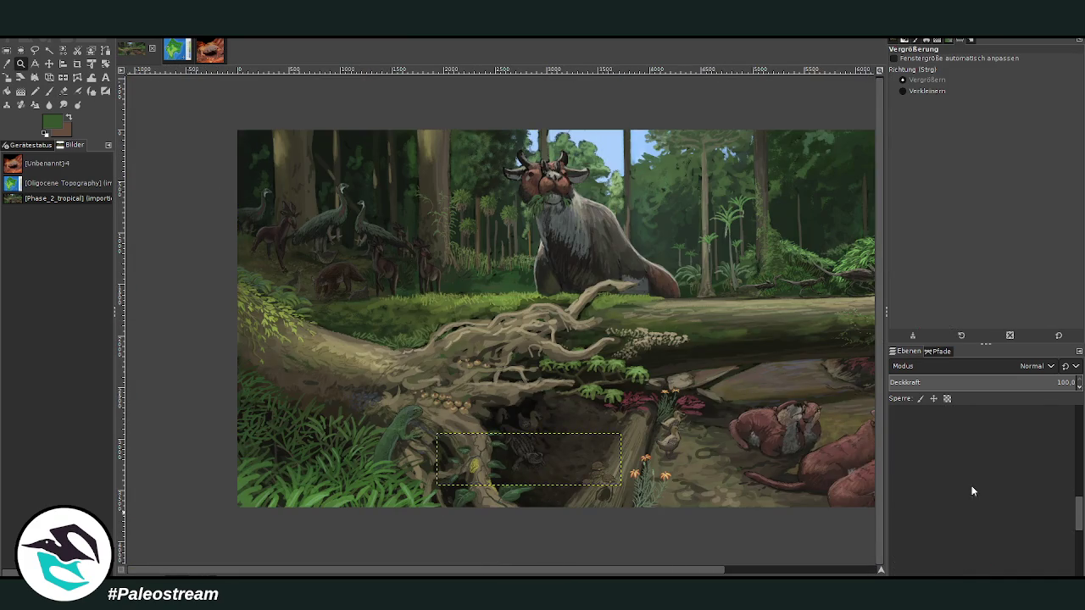
- Refocus the view on the lizard and roots and select the bottom 'Ebene' painting layer
key("minus")
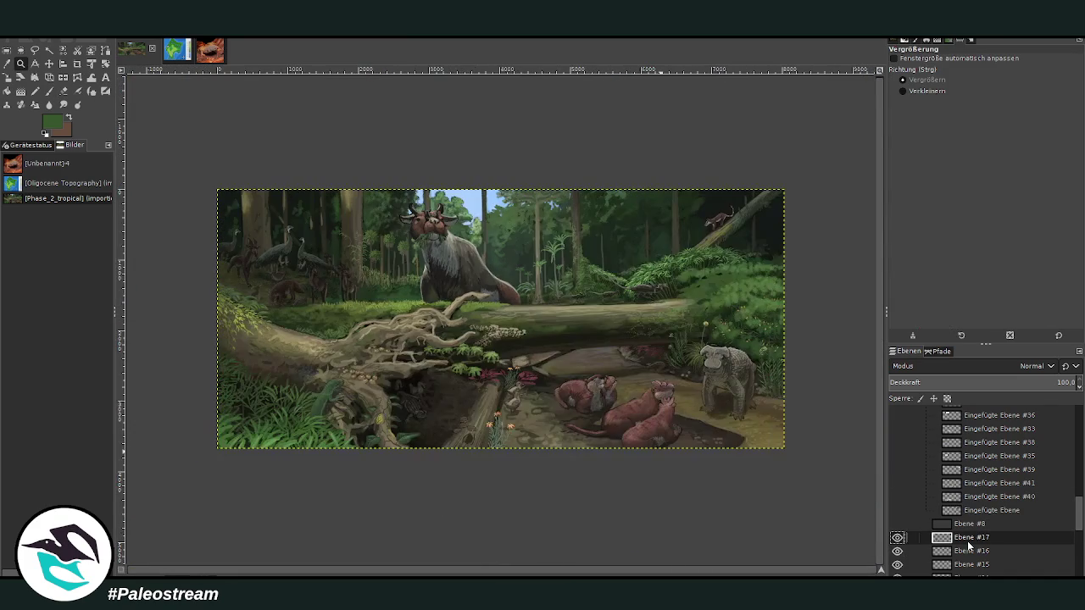
left_click_drag(299, 301, 439, 482)
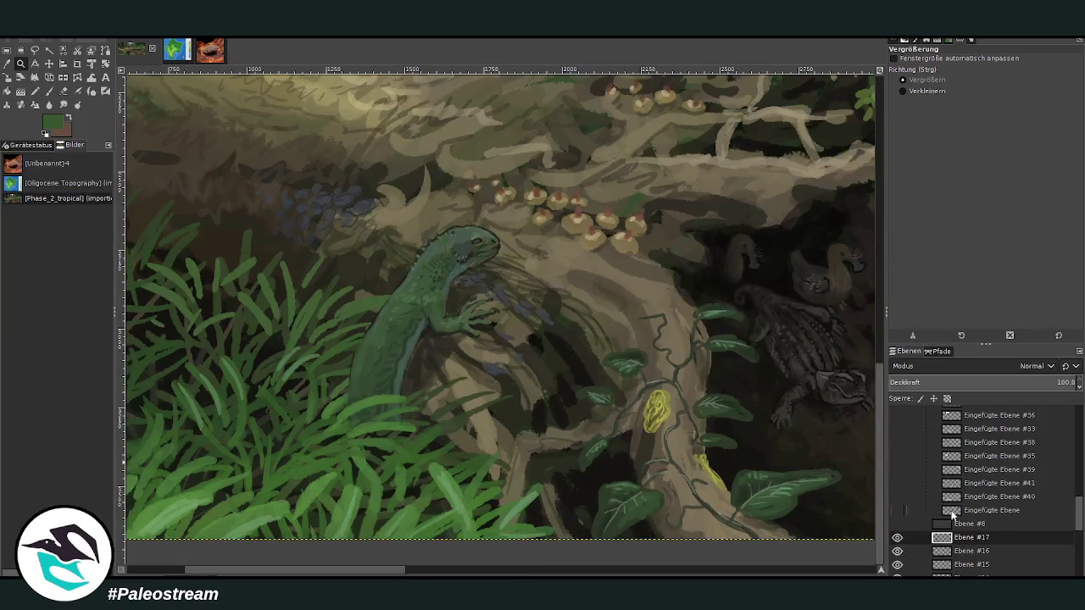
scroll(1079, 519, "down", 5)
left_click(963, 558)
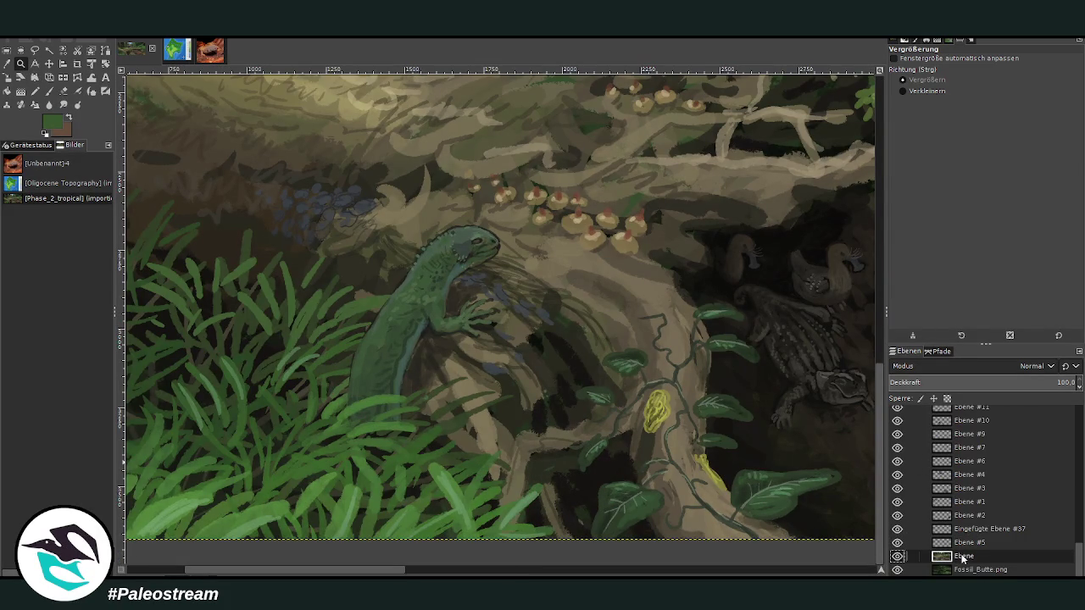
- Darken the hollow between the roots with a sampled dark tone at brush size 52, then set opacity 43.8
key("o")
left_click(542, 315)
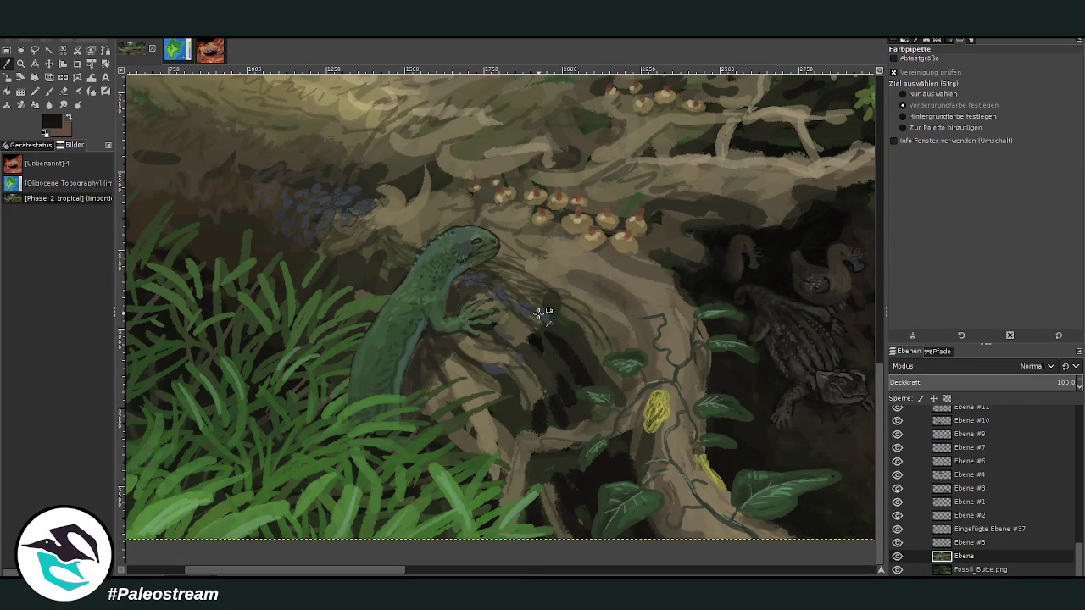
key("p")
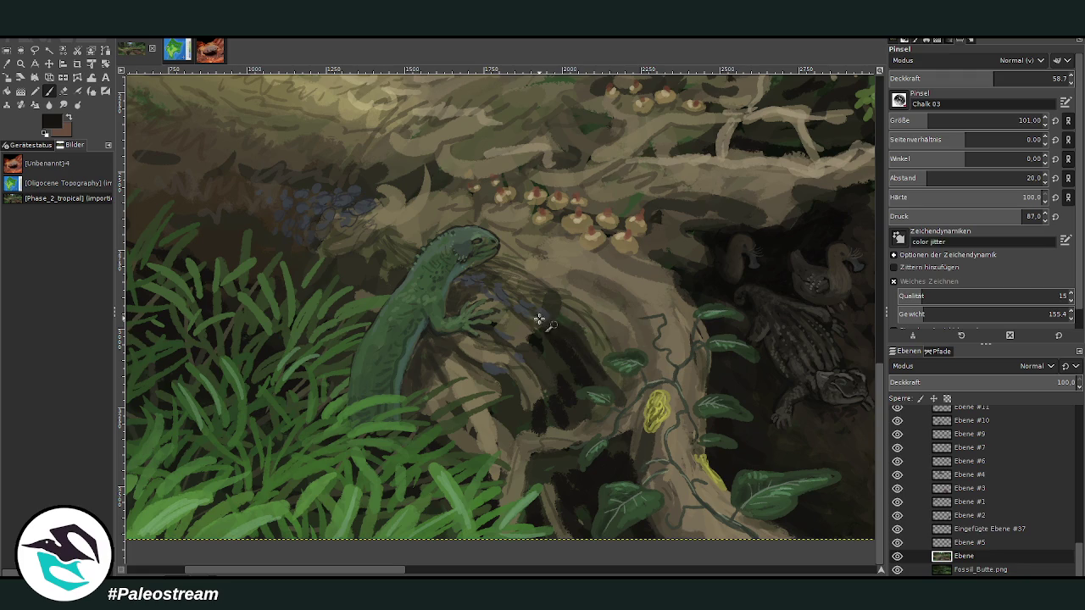
left_click(1023, 121)
type("22")
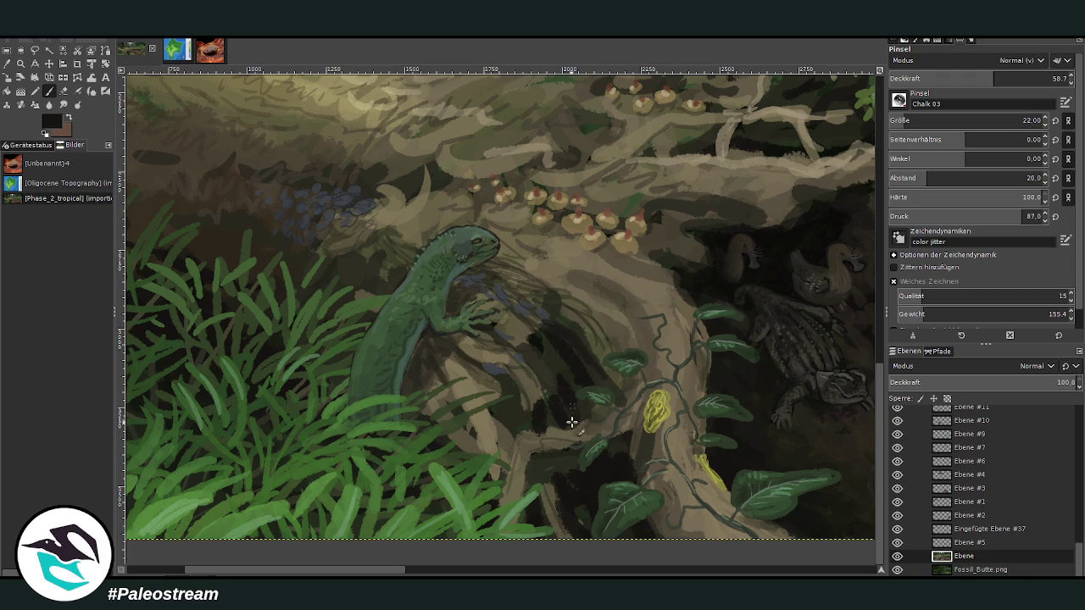
left_click(1023, 118)
type("52")
left_click_drag(527, 468, 545, 454)
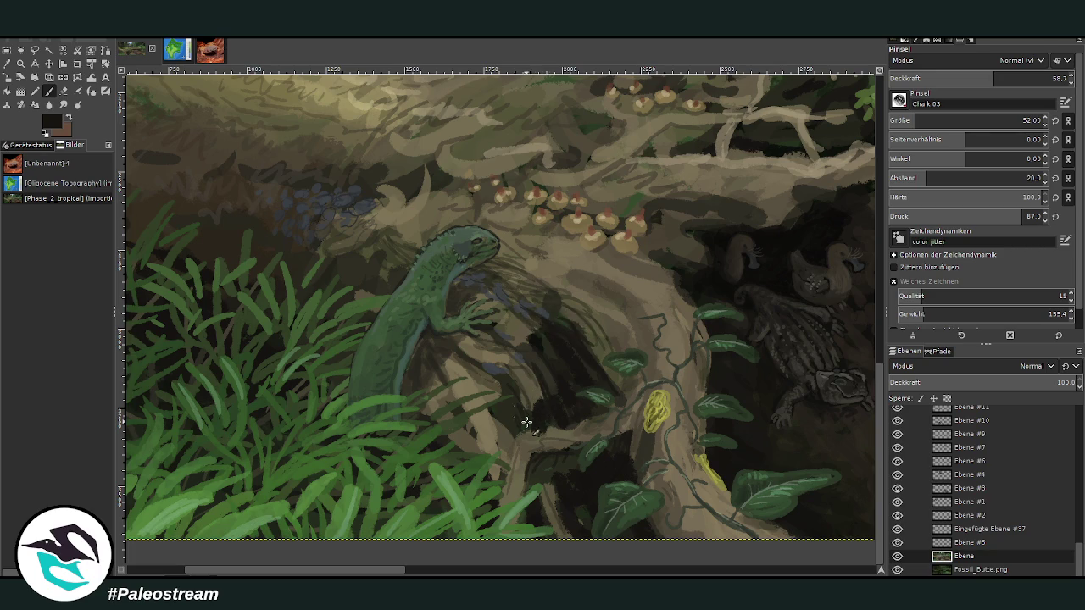
mouse_move(542, 394)
left_mouse_down()
mouse_move(545, 465)
mouse_move(580, 454)
mouse_move(547, 460)
mouse_move(581, 528)
mouse_move(554, 472)
mouse_move(541, 511)
left_mouse_up()
left_click_drag(532, 467, 526, 477)
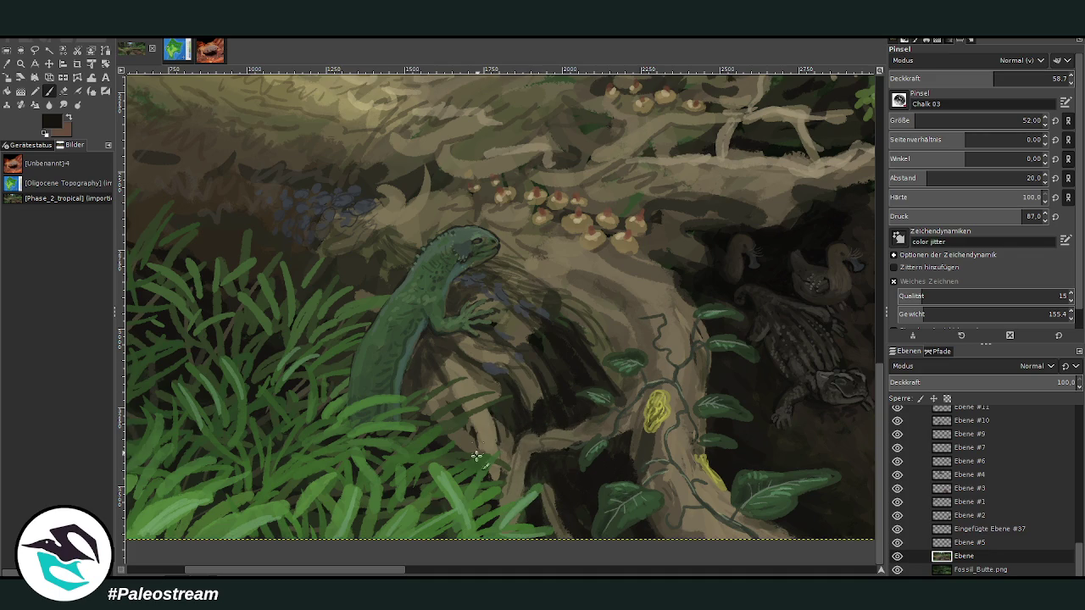
left_click(969, 78)
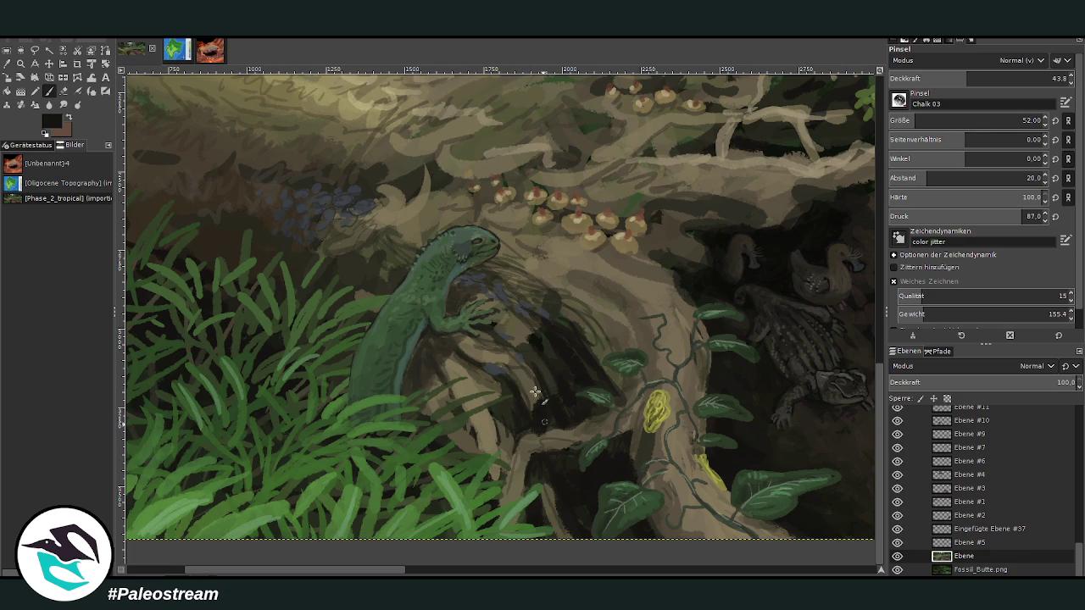
- Sample a brown from the roots and add light brown marks on the root
key("o")
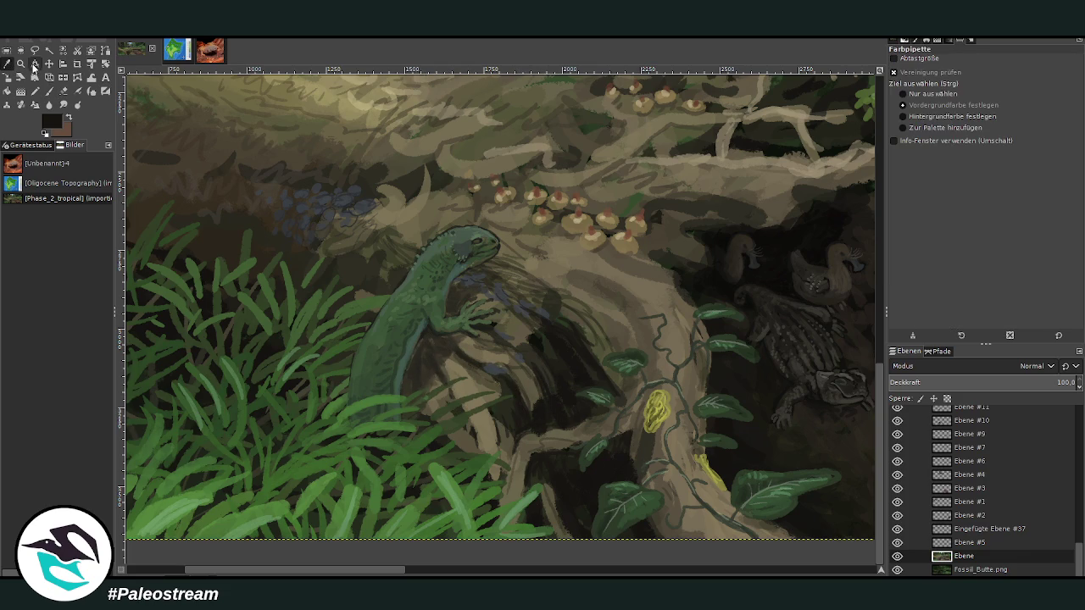
left_click(519, 352)
key("p")
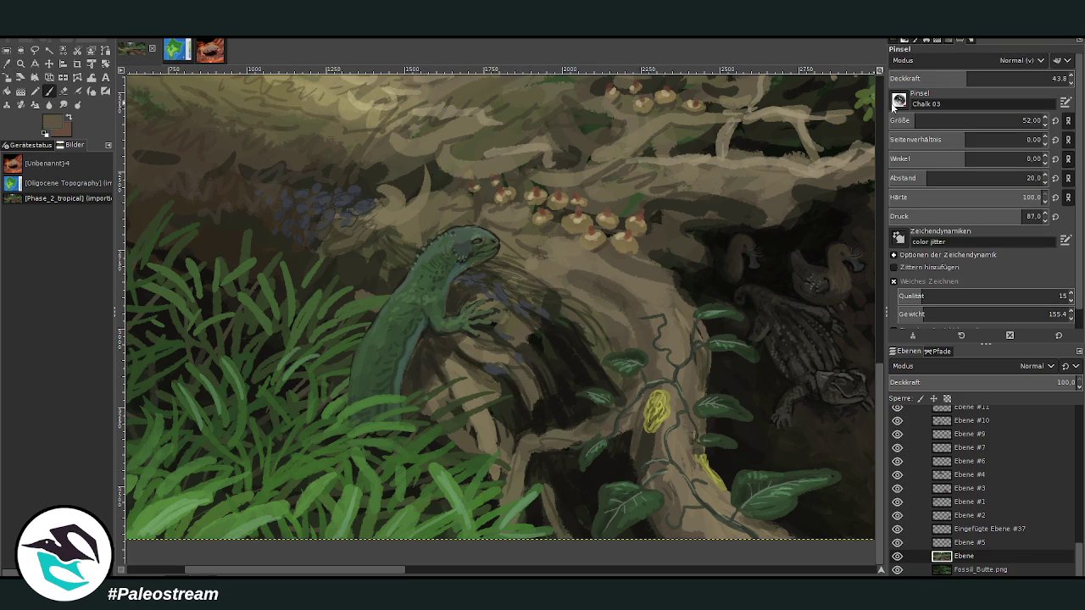
mouse_move(528, 395)
left_mouse_down()
mouse_move(567, 509)
mouse_move(556, 388)
mouse_move(574, 516)
mouse_move(542, 333)
mouse_move(539, 410)
left_mouse_up()
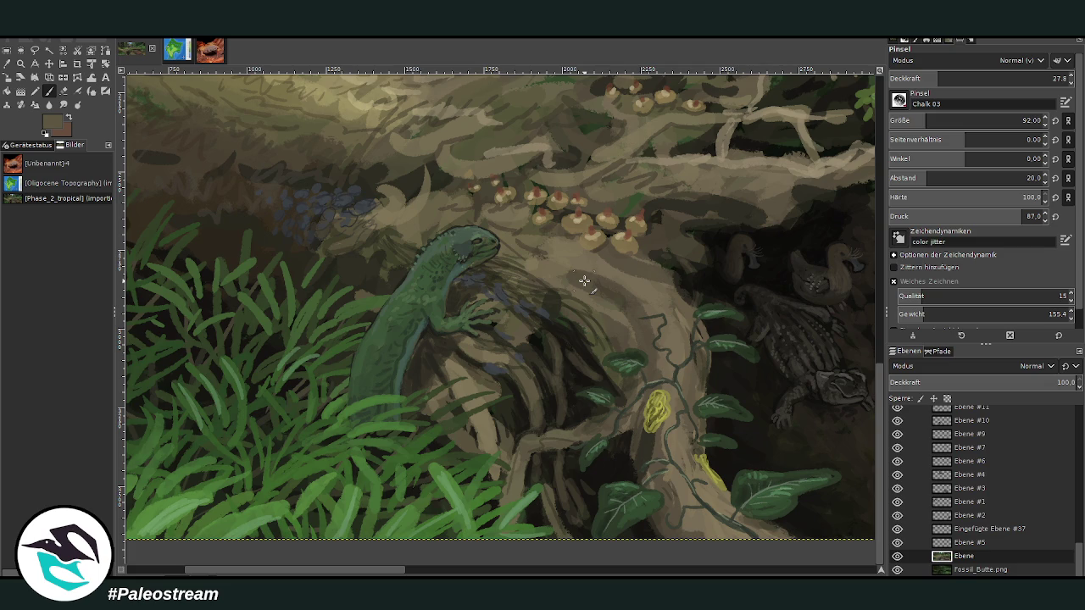
- Pick a dark canvas colour, set the brush to size 67 at lower opacity, and zoom on the lizard and log
key("o")
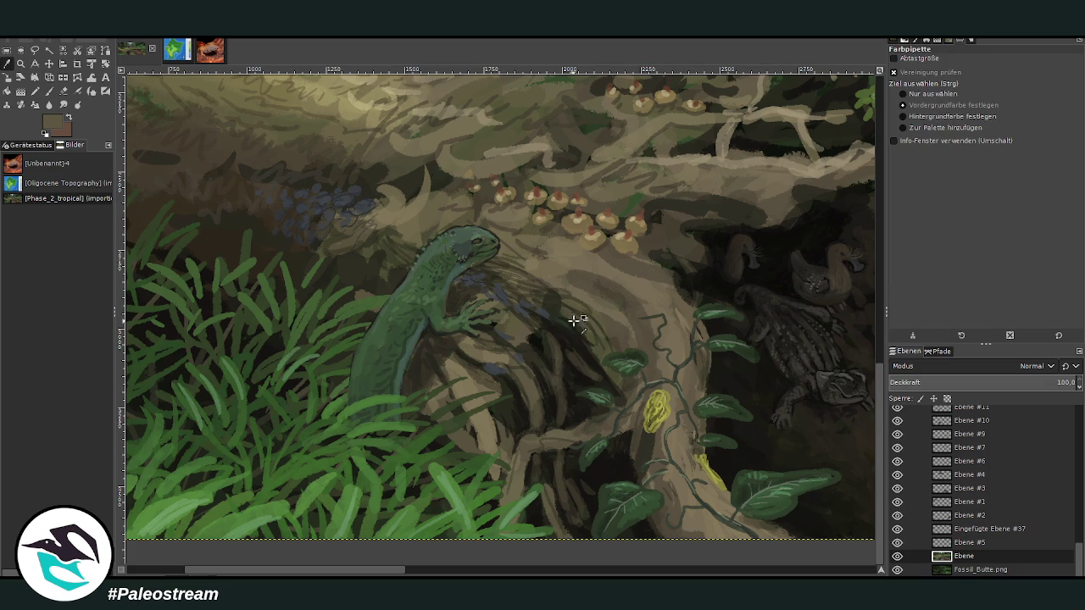
left_click(573, 330)
key("p")
left_click(922, 78)
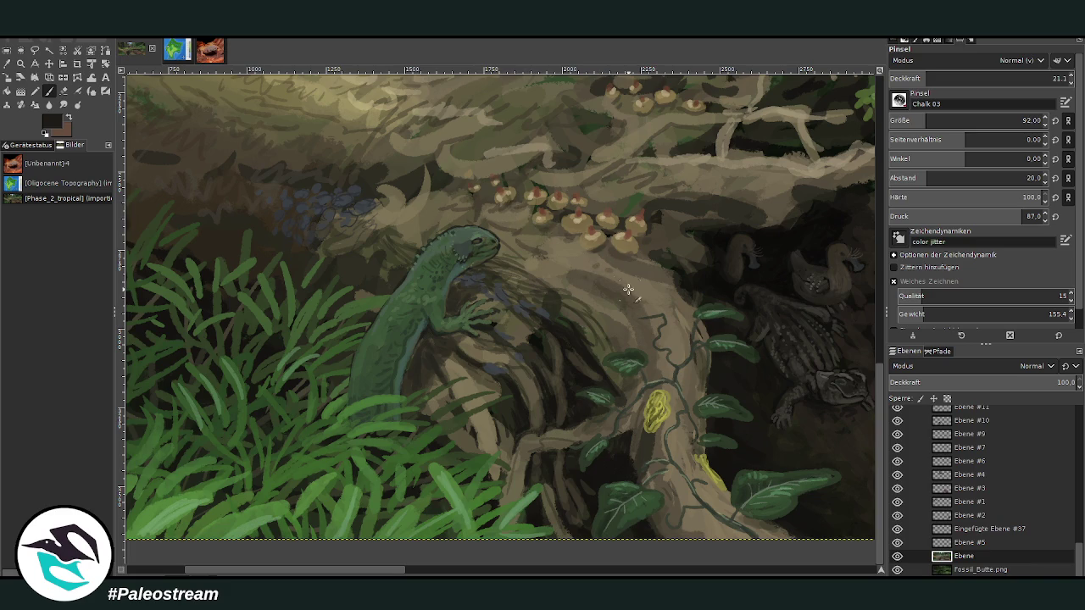
left_click_drag(932, 78, 974, 76)
left_click(974, 76)
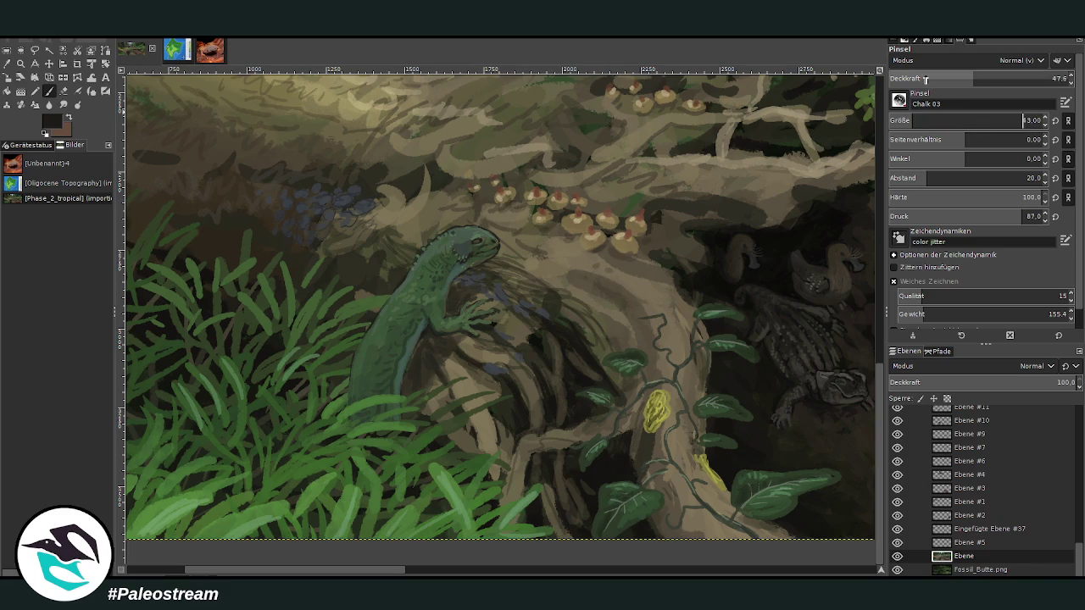
left_click(920, 121)
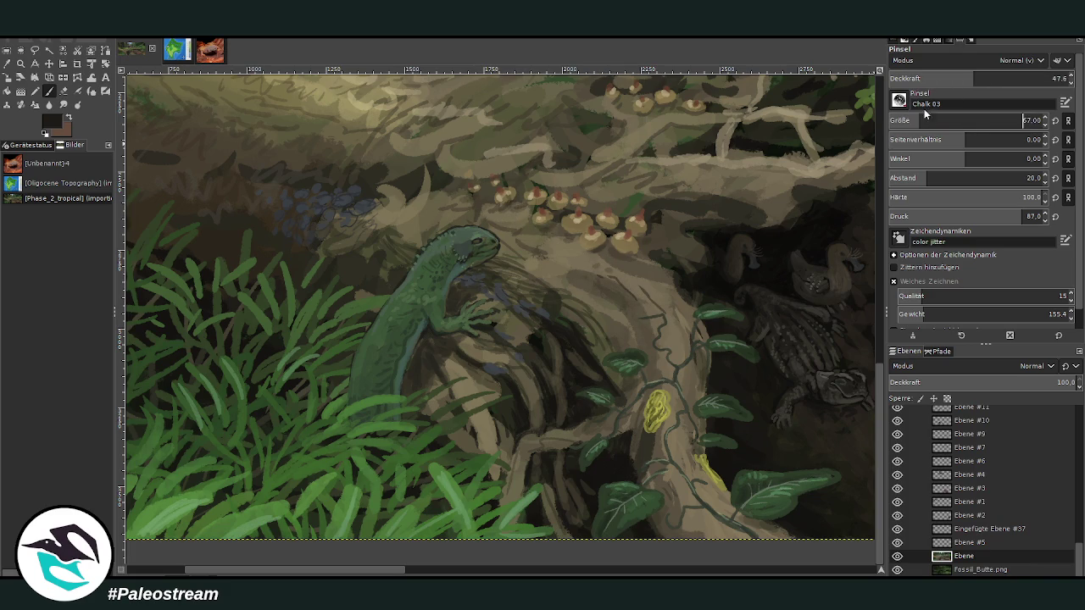
left_click(943, 78)
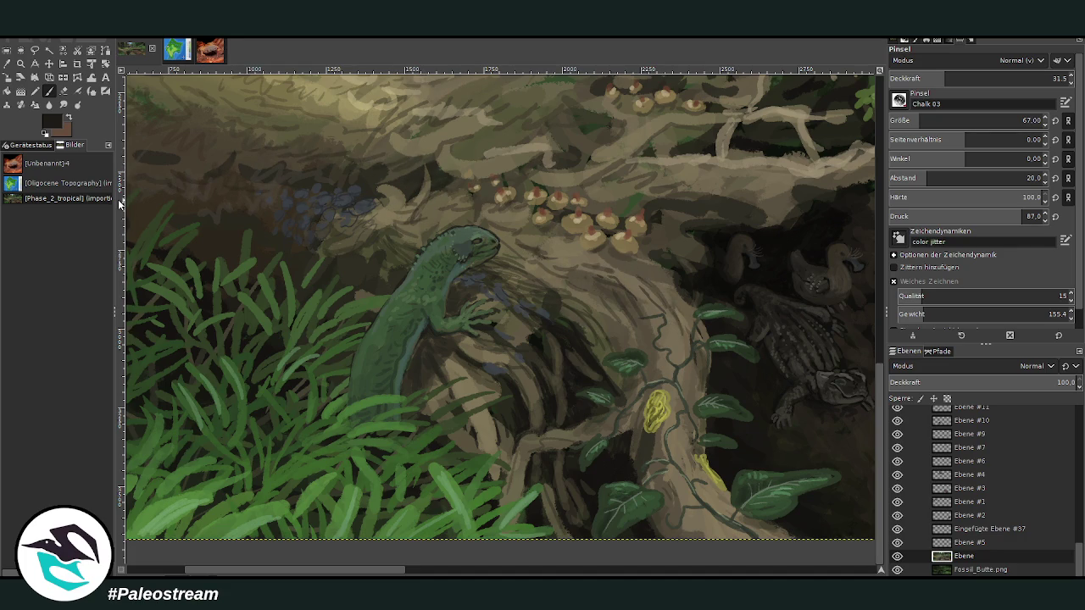
scroll(124, 191, "down", 2)
scroll(119, 204, "down", 2)
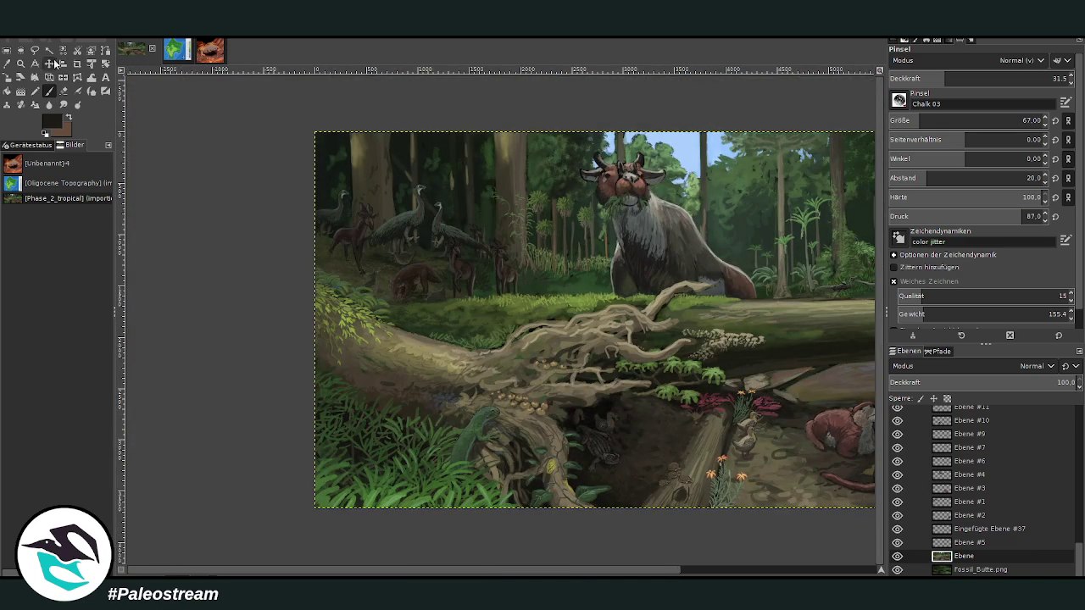
left_click(21, 63)
left_click_drag(409, 304, 627, 508)
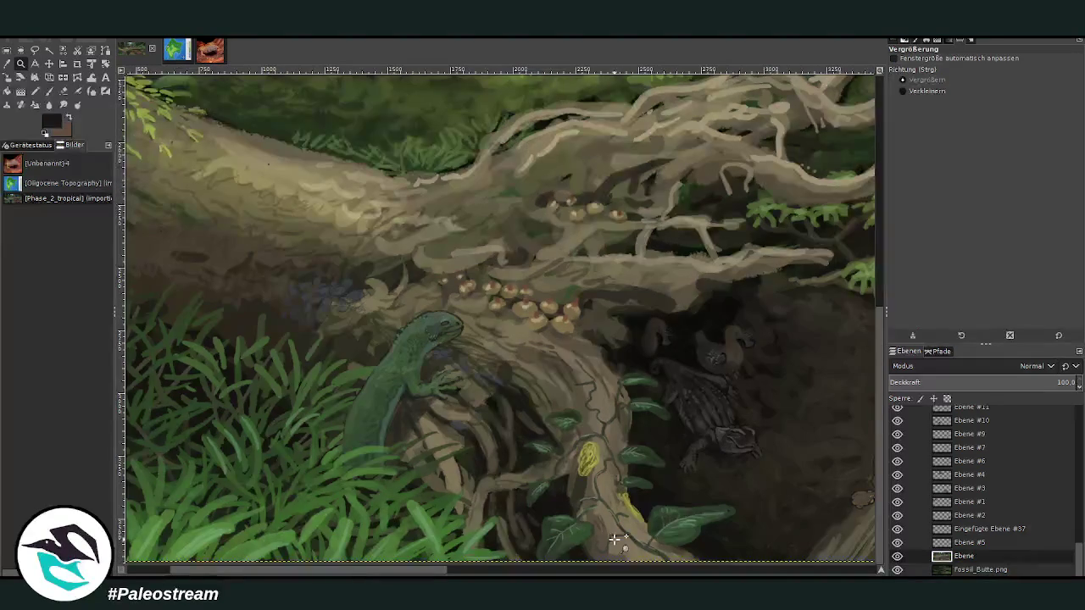
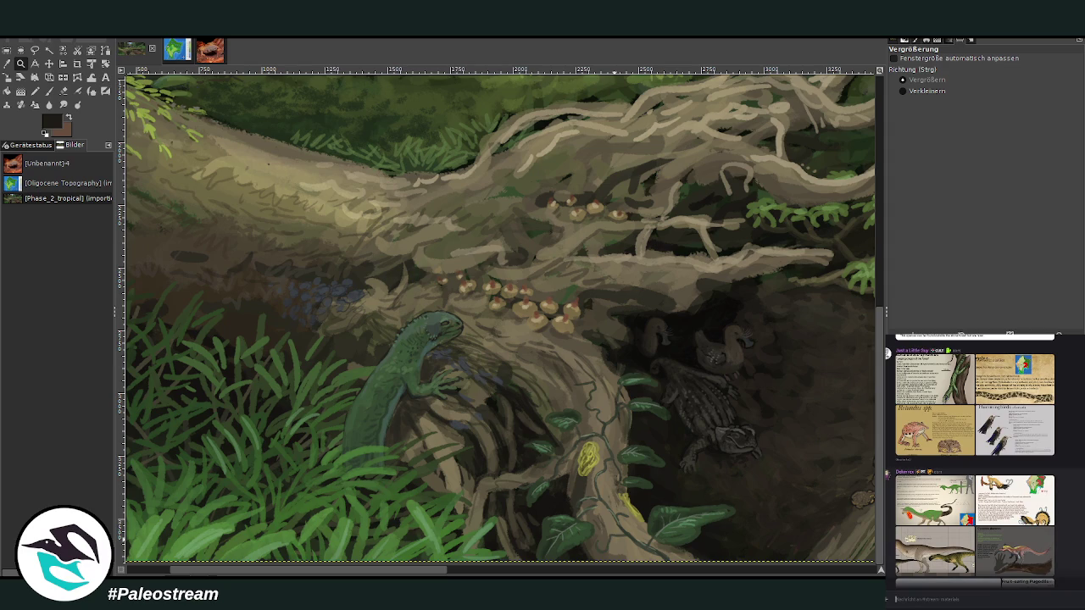
- Look through the Rajakomamba diabolocephalus and Oxypelta avipus reference sheets in the chat
scroll(1049, 552, "up", 2)
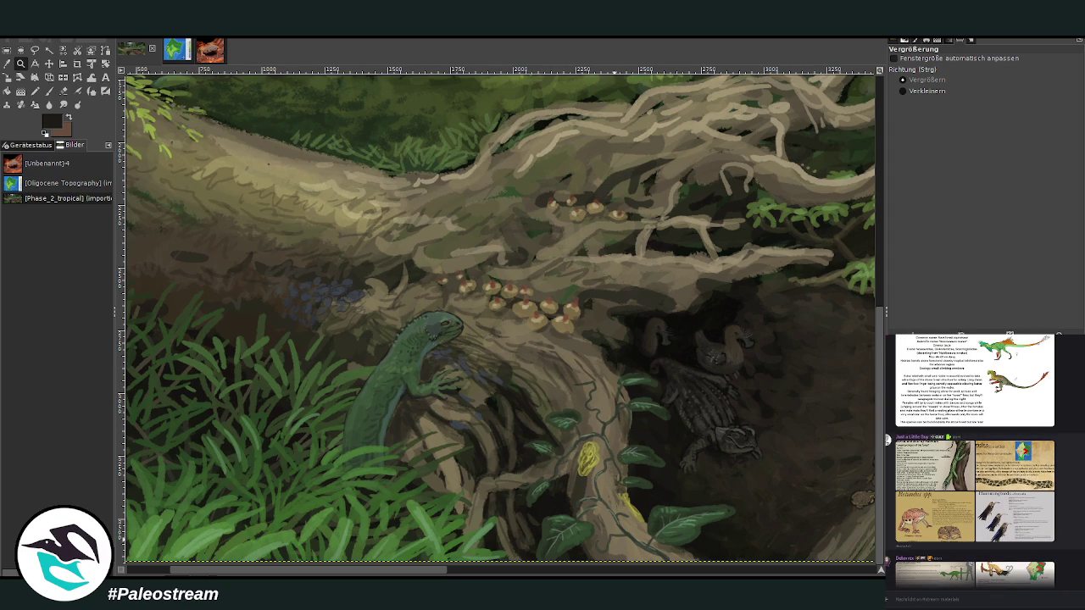
scroll(974, 457, "up", 3)
scroll(975, 458, "up", 2)
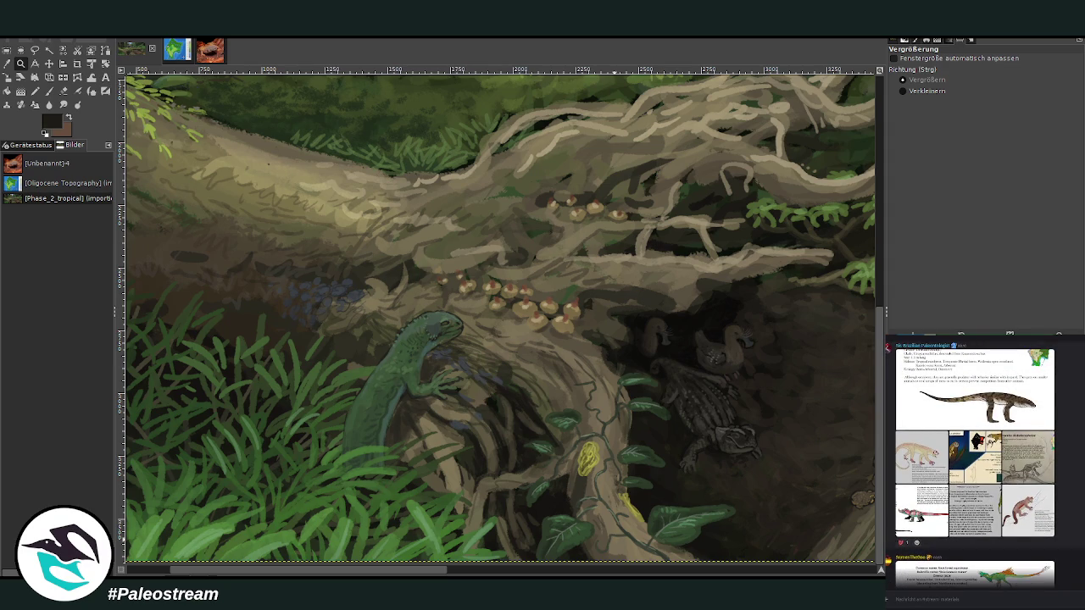
scroll(975, 458, "up", 2)
left_click(975, 458)
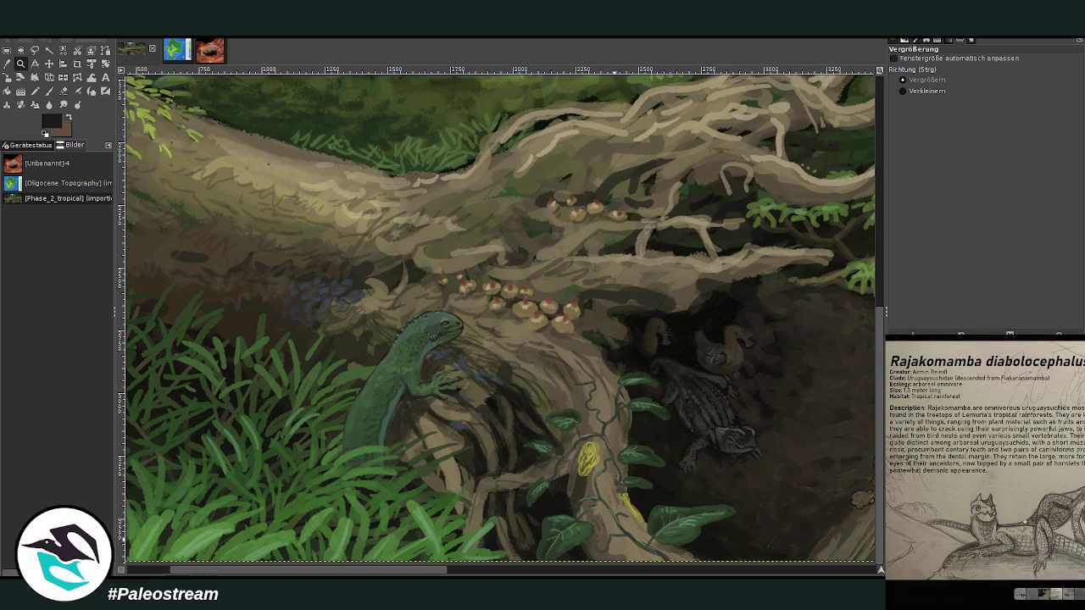
key("Escape")
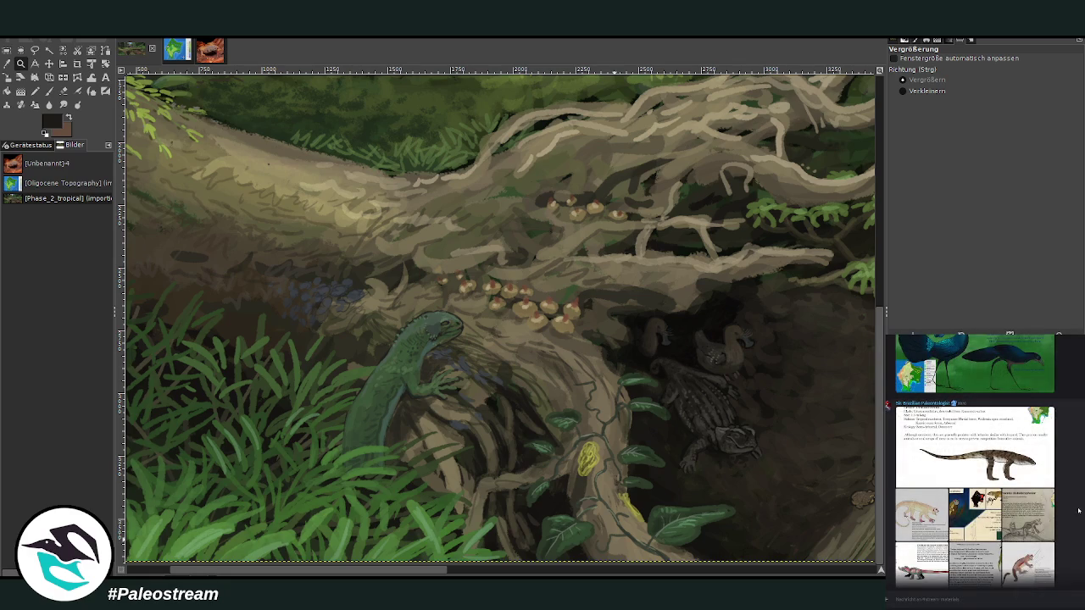
scroll(974, 461, "up", 2)
scroll(975, 461, "up", 1)
left_click(960, 466)
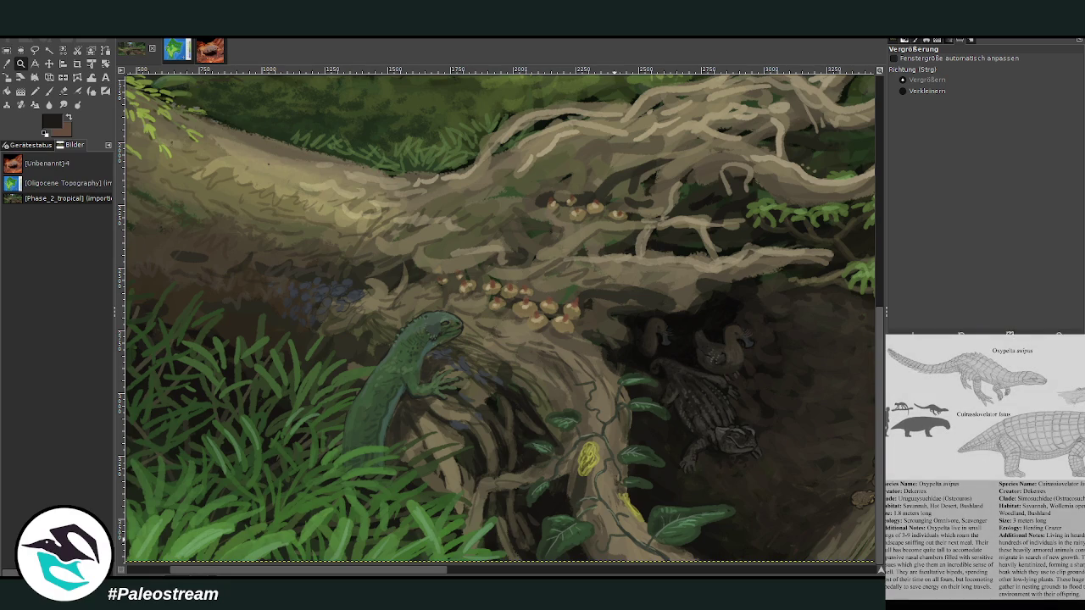
key("Right")
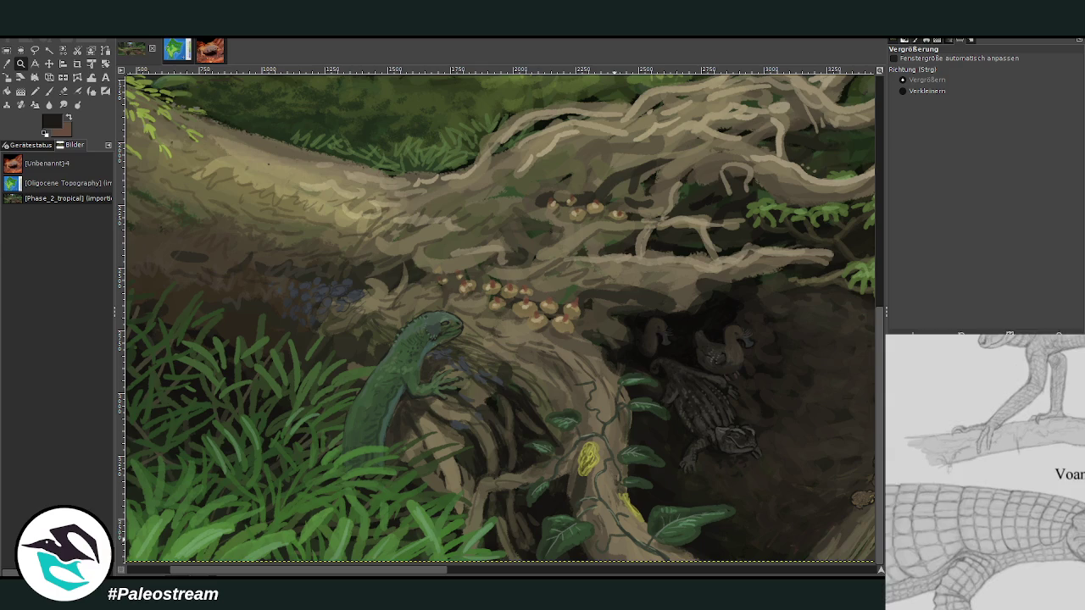
key("Left")
key("Escape")
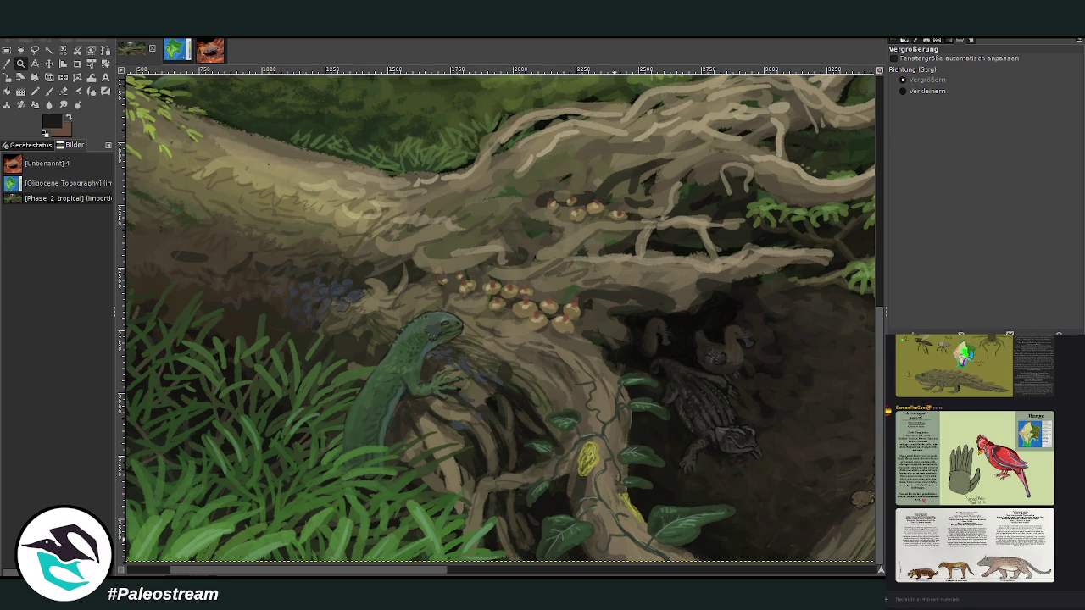
- Crop the pasted species sheet to the Voanikagogo drawing and move it up-left near the painting's top
scroll(593, 434, "right", 10)
scroll(524, 442, "right", 10)
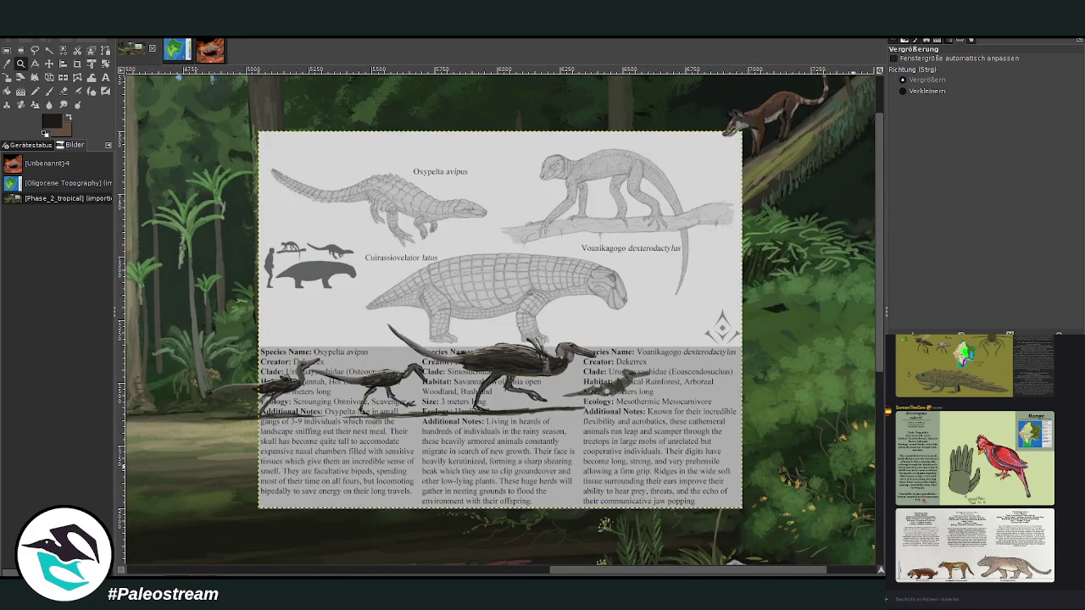
left_click(77, 64)
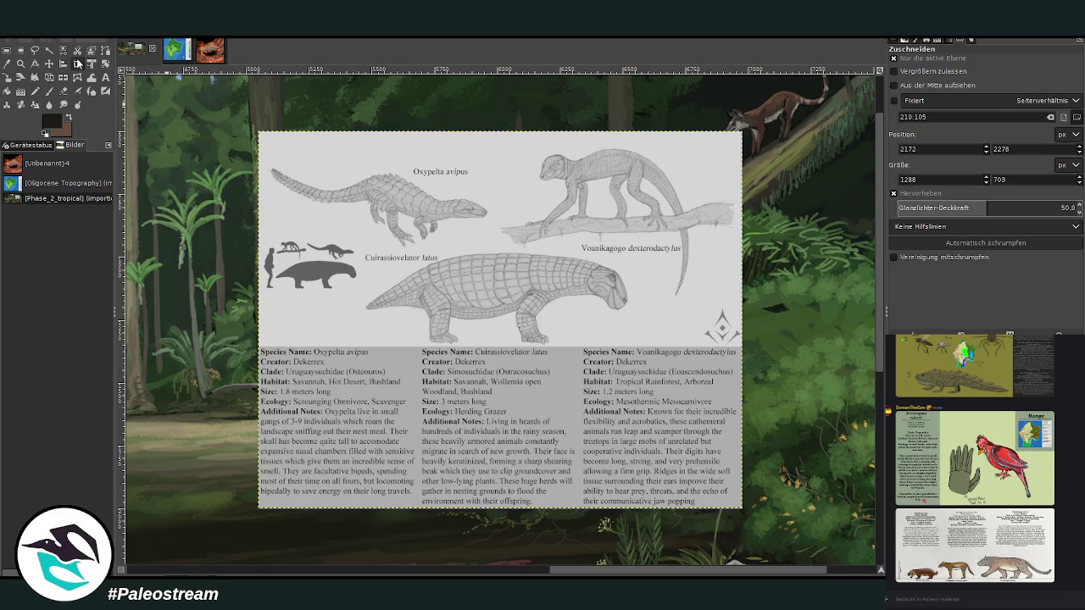
left_click_drag(503, 141, 712, 301)
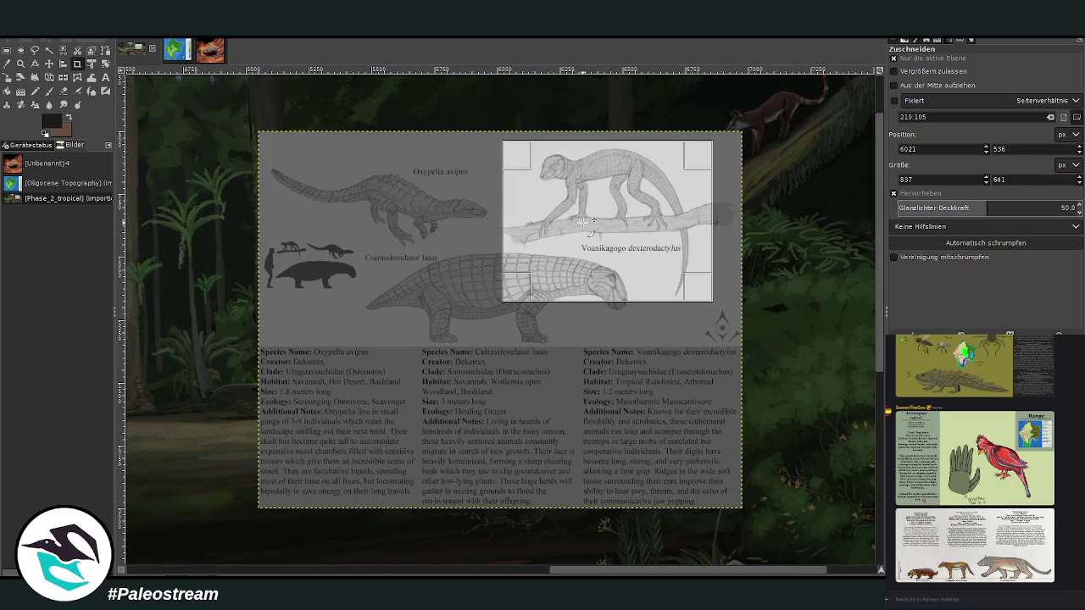
key("Return")
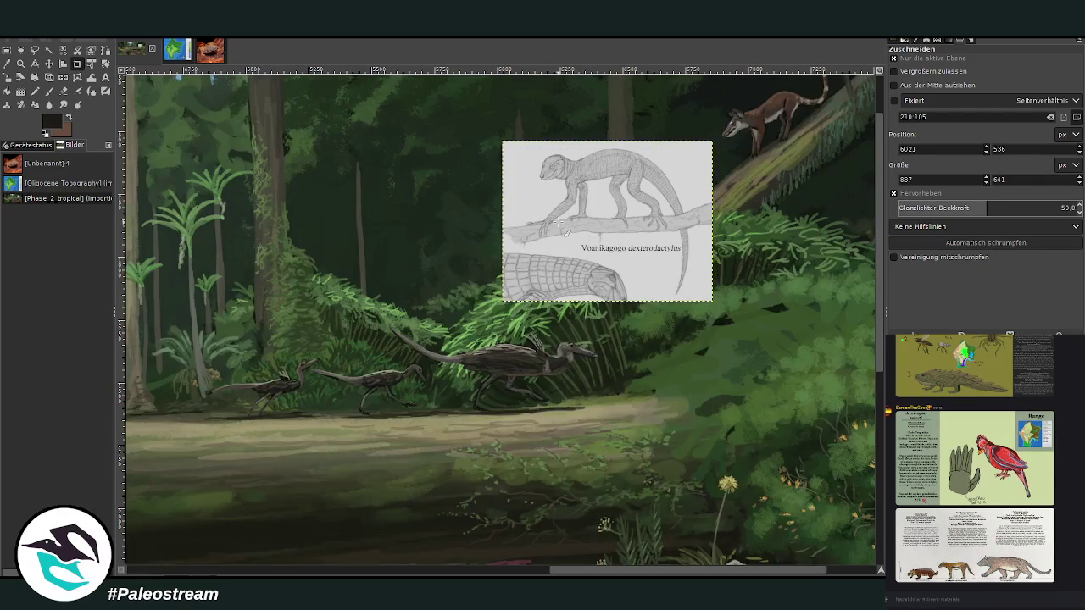
left_click(49, 64)
mouse_move(612, 224)
left_mouse_down()
mouse_move(490, 163)
mouse_move(499, 191)
left_mouse_up()
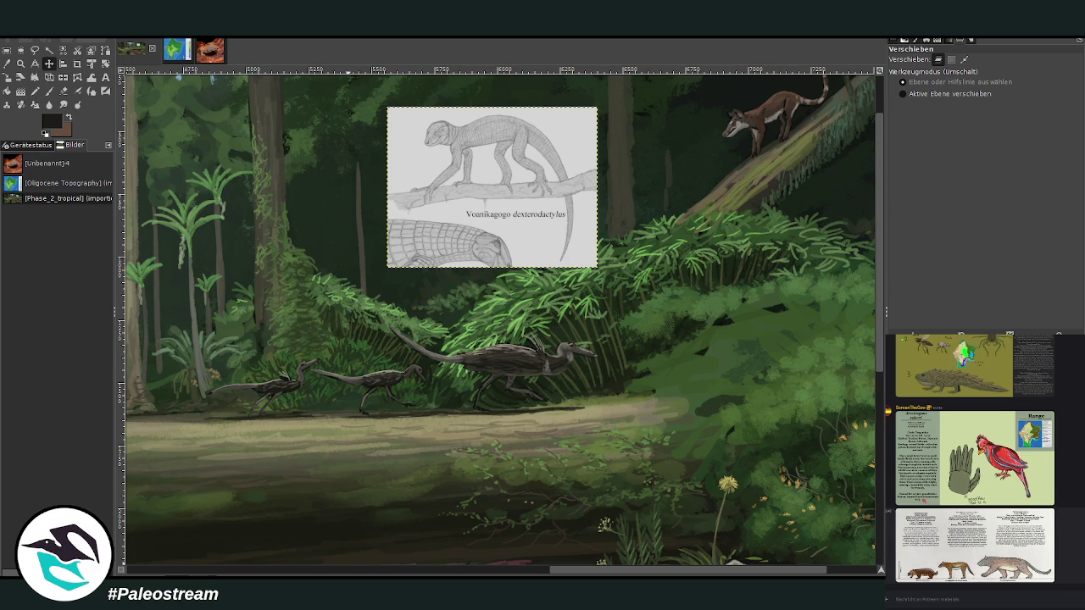
left_click(975, 543)
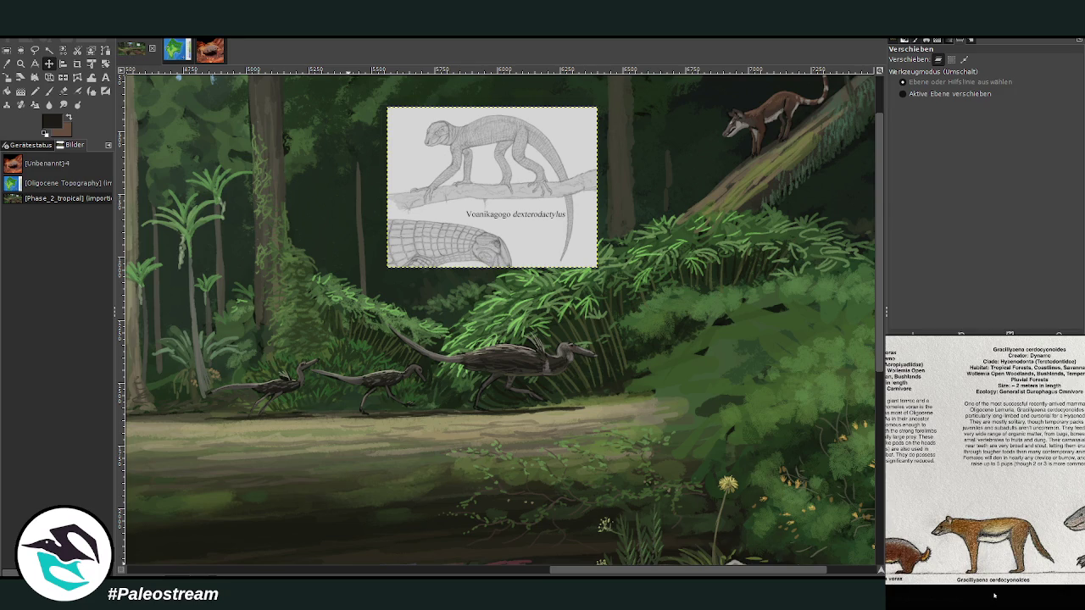
left_click(994, 595)
scroll(983, 466, "up", 3)
scroll(983, 466, "up", 3)
scroll(983, 466, "up", 3)
scroll(983, 462, "up", 3)
scroll(983, 462, "up", 3)
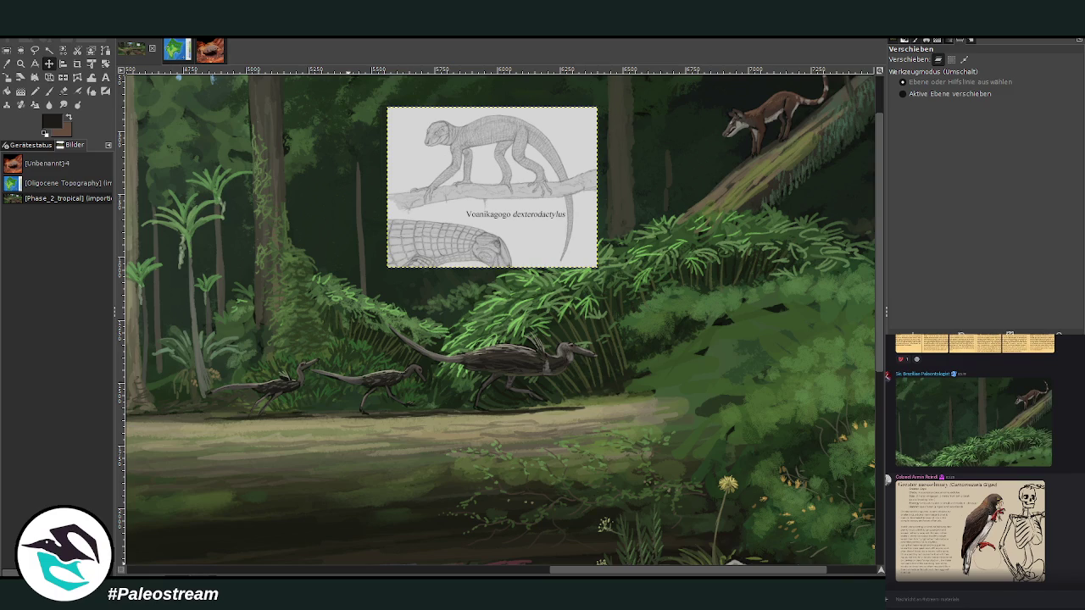
scroll(974, 458, "up", 3)
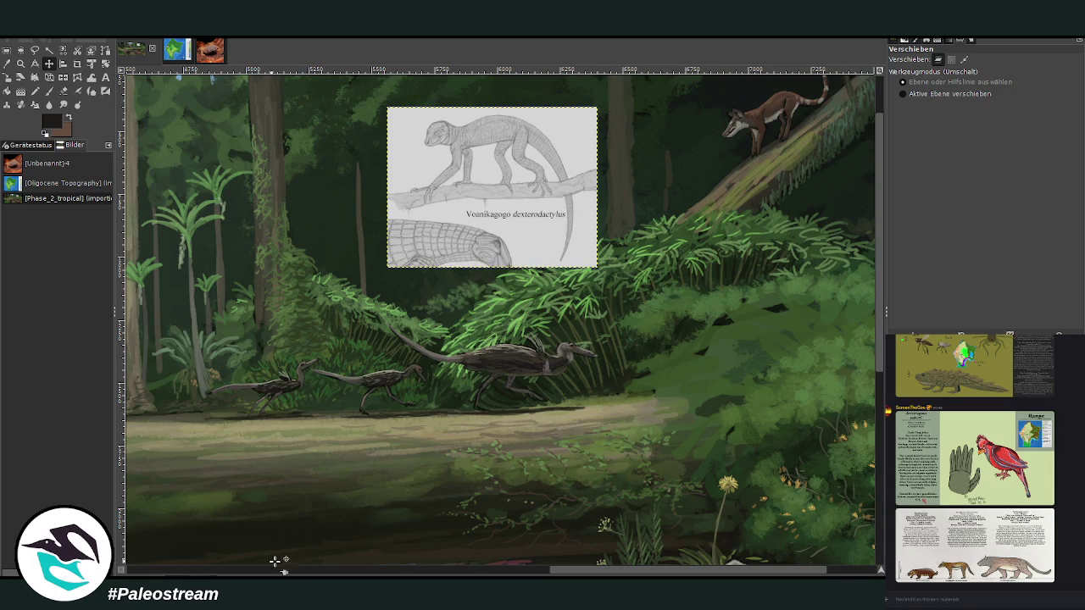
scroll(1068, 562, "down", 5)
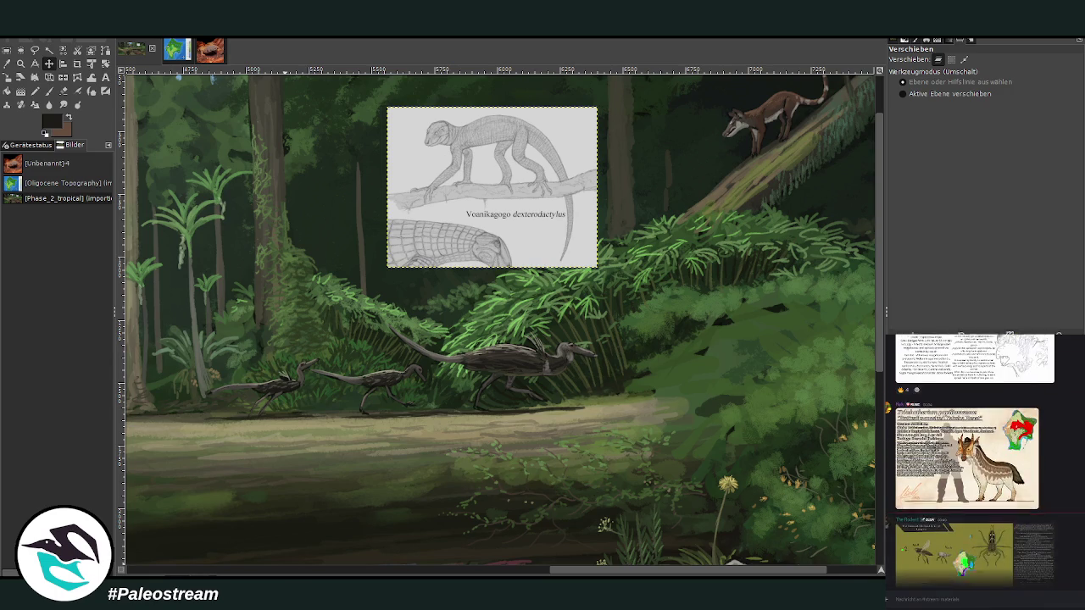
scroll(974, 462, "down", 2)
scroll(975, 462, "up", 2)
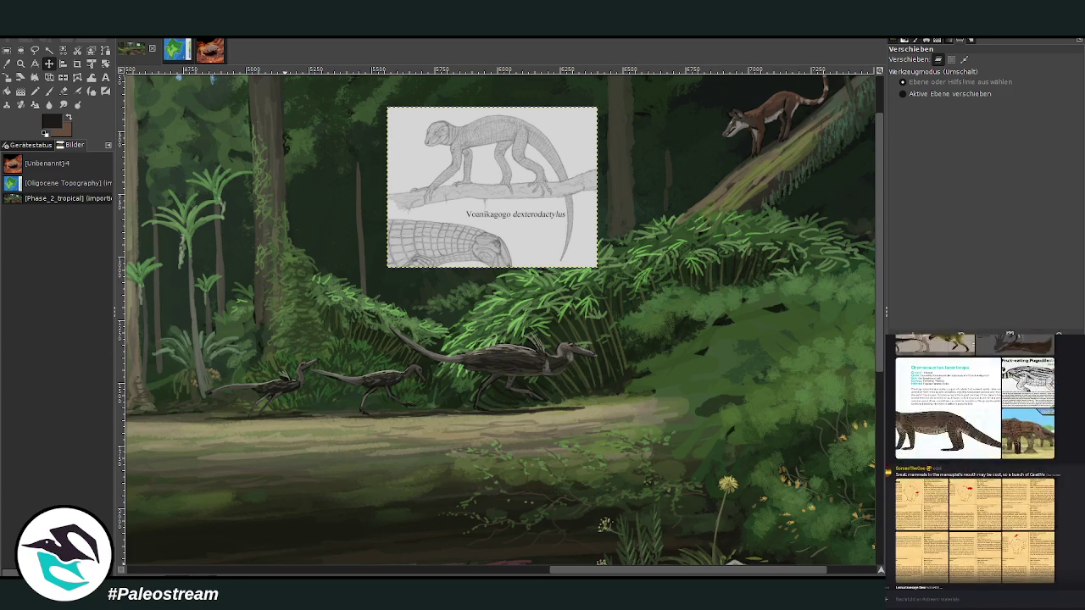
scroll(975, 461, "up", 3)
scroll(975, 462, "up", 3)
scroll(975, 462, "up", 3)
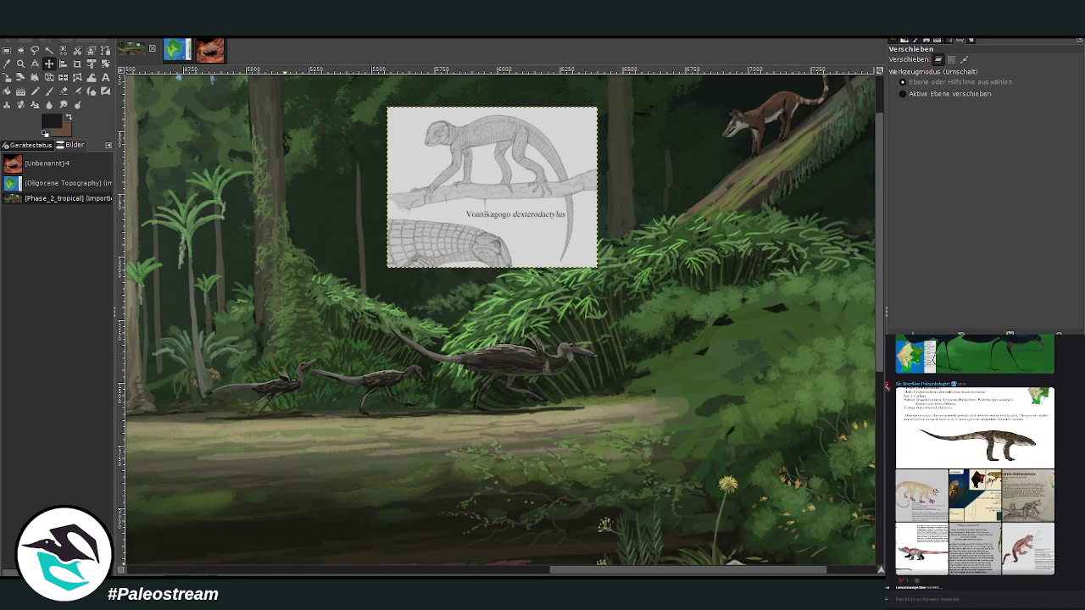
scroll(975, 462, "up", 3)
scroll(975, 462, "up", 3)
scroll(974, 462, "up", 3)
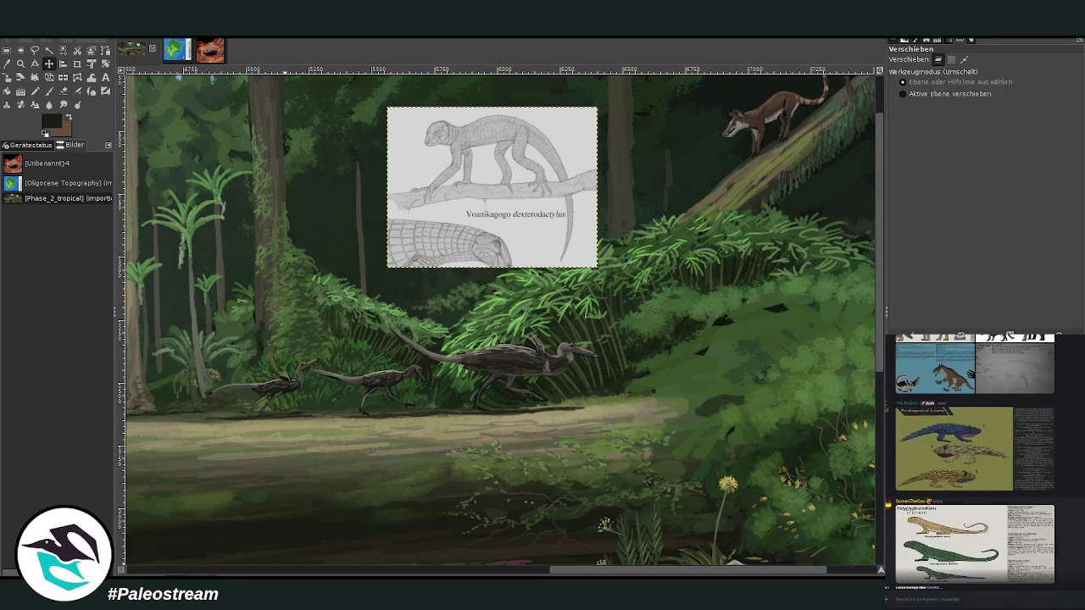
scroll(975, 462, "up", 3)
scroll(974, 462, "up", 3)
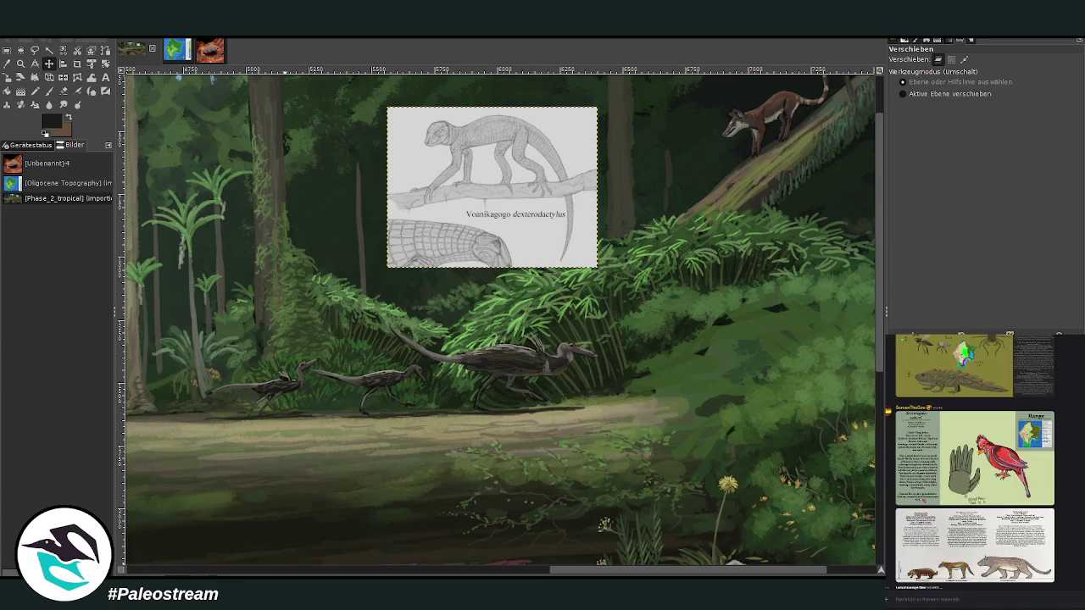
scroll(262, 550, "down", 5)
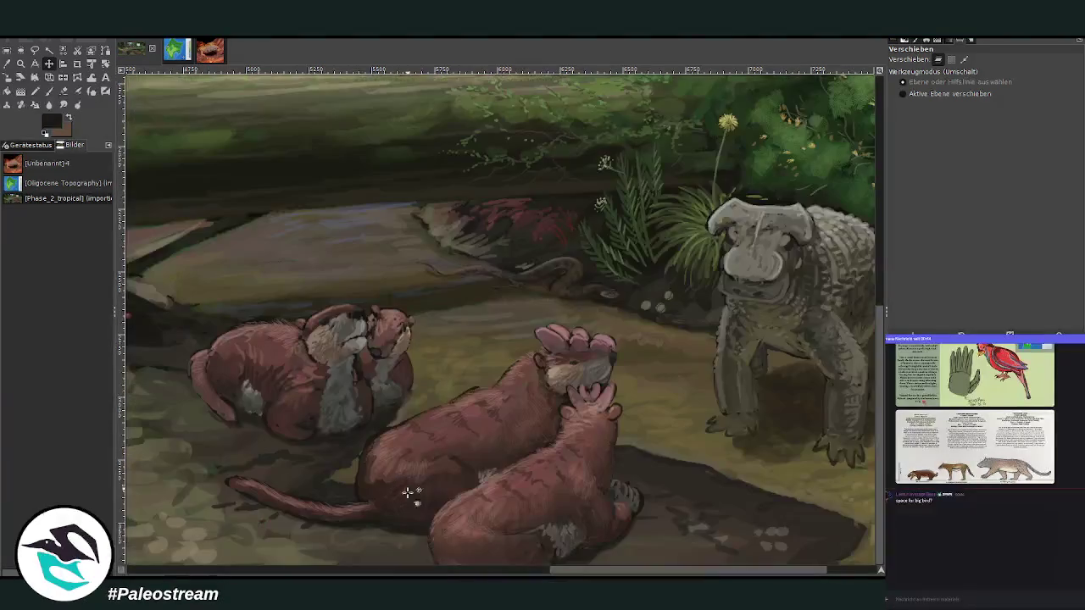
- Scroll the canvas left and up to bring the log scene into view
left_click(488, 569)
scroll(501, 574, "left", 5)
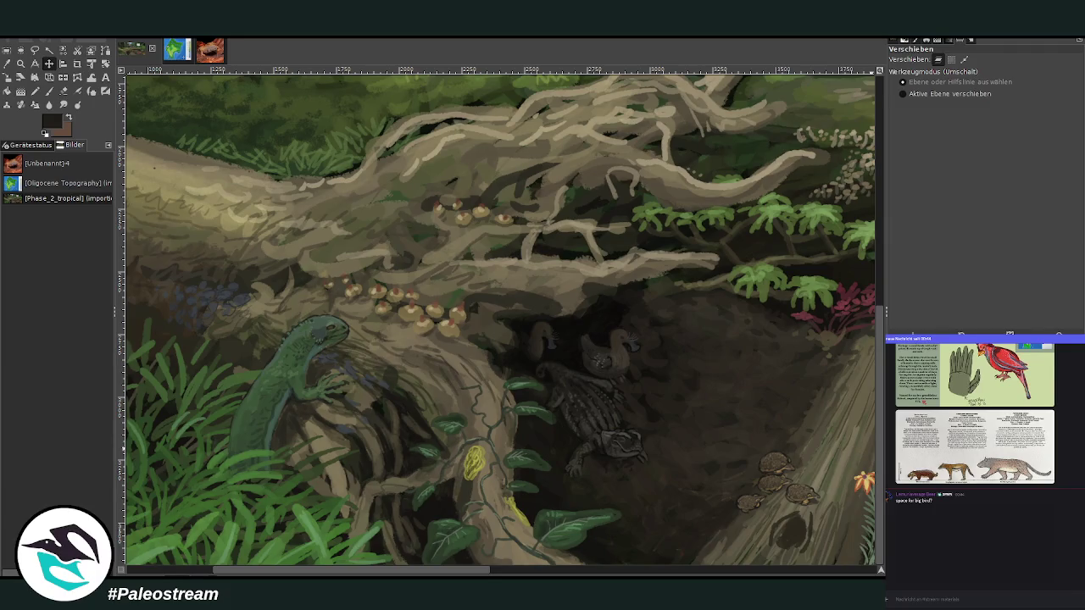
scroll(702, 435, "up", 4)
scroll(568, 436, "up", 1)
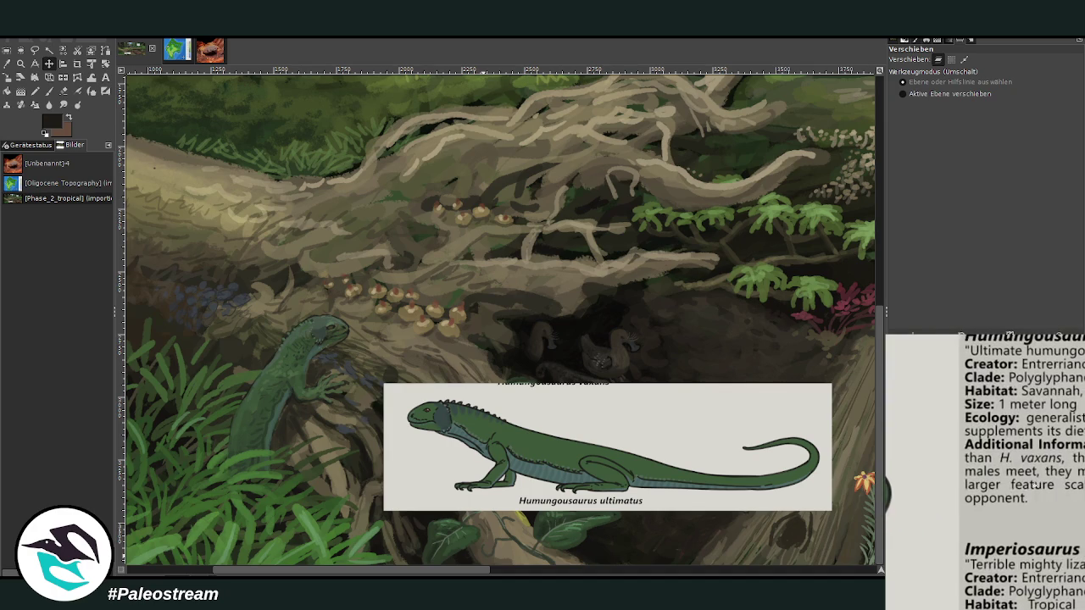
left_click(1014, 599)
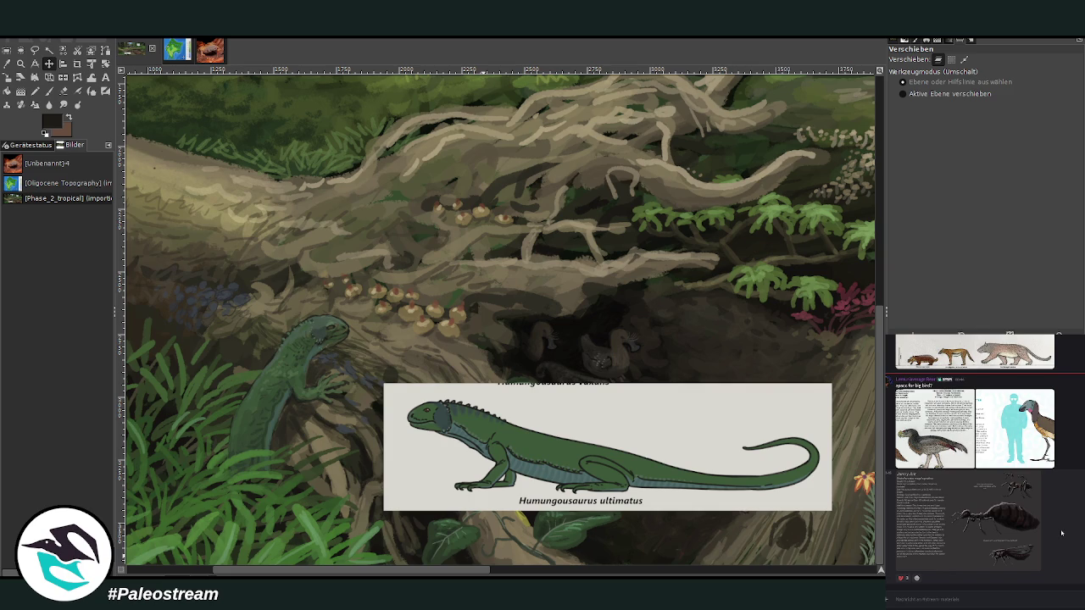
left_click(993, 599)
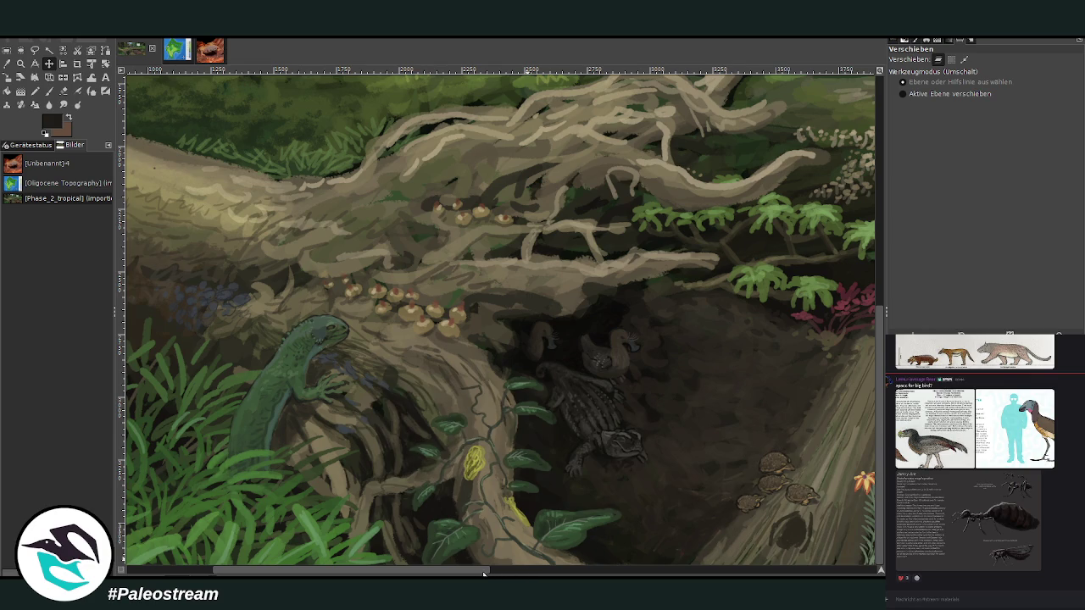
- Check the lizard and burrow, then scroll right to the feathered runners and reference sketch
left_click_drag(487, 573, 475, 574)
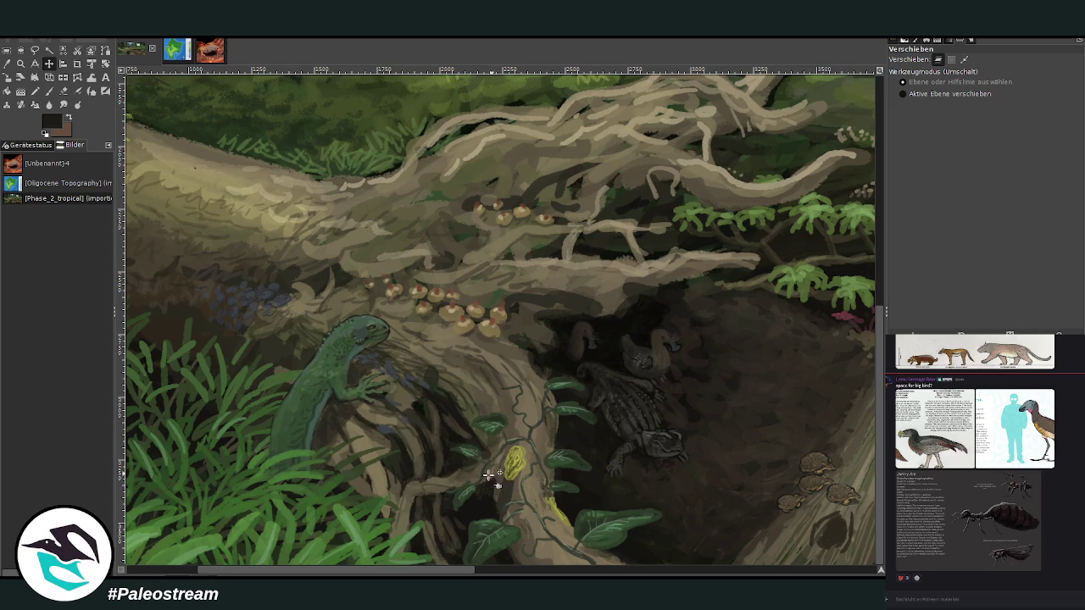
mouse_move(343, 568)
left_mouse_down()
mouse_move(247, 573)
mouse_move(344, 574)
left_mouse_up()
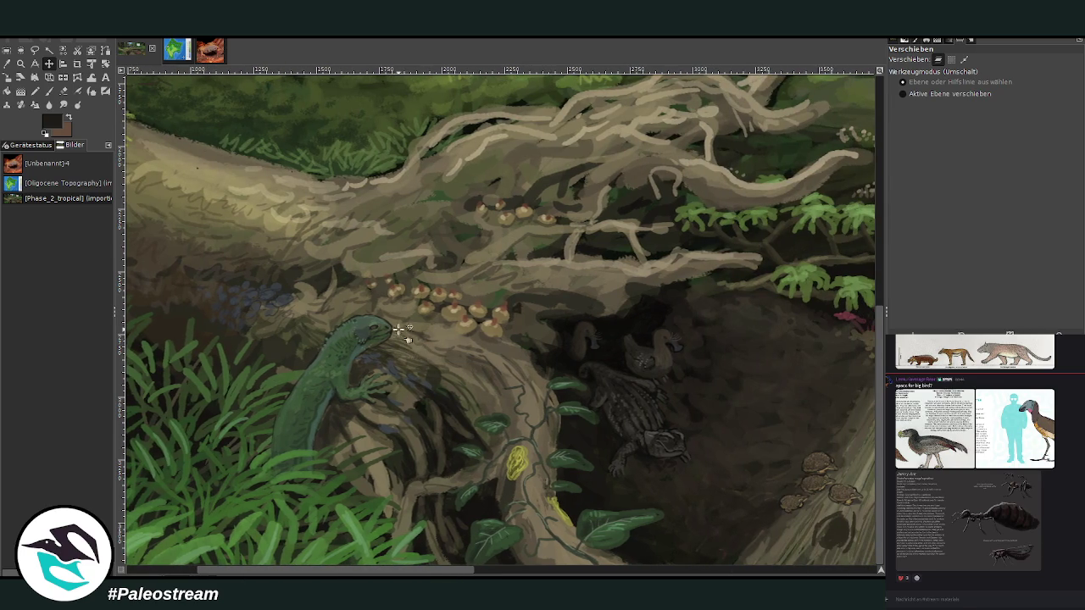
scroll(398, 331, "up", 5)
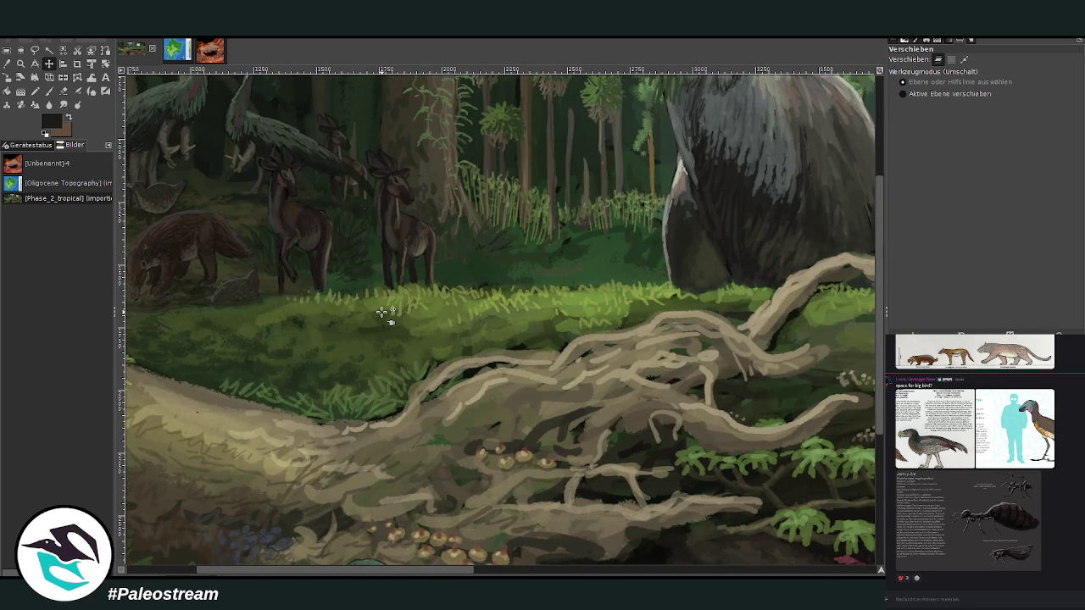
scroll(383, 314, "down", 6)
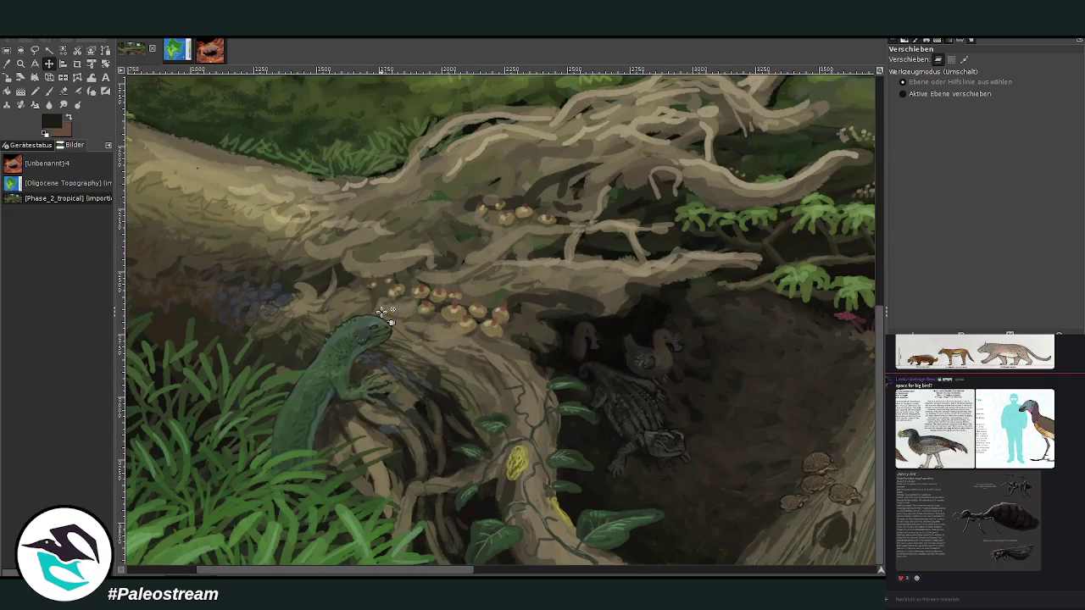
mouse_move(974, 517)
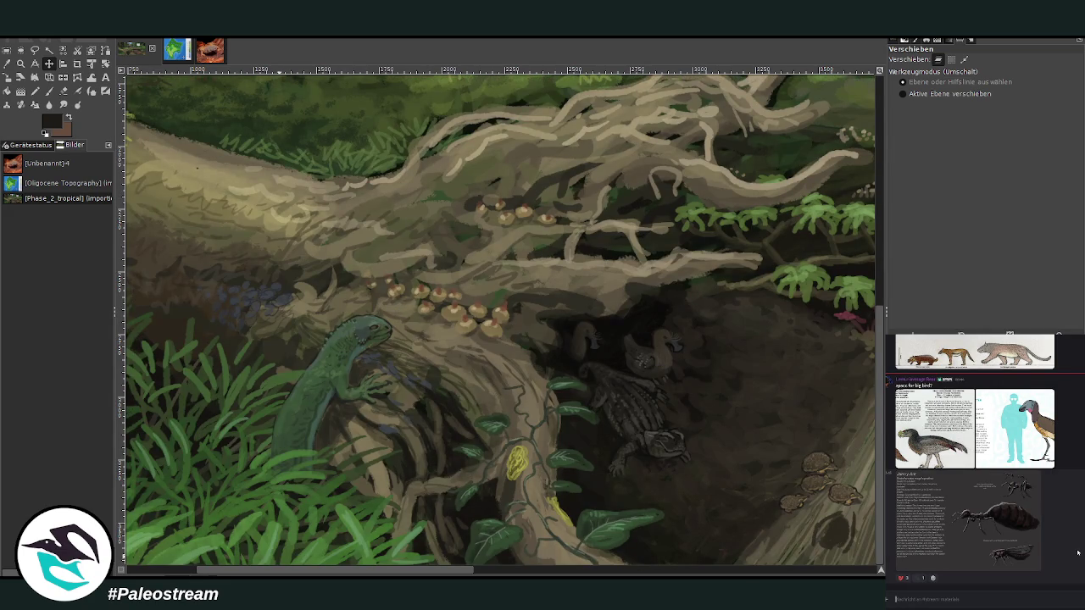
scroll(1075, 551, "up", 1)
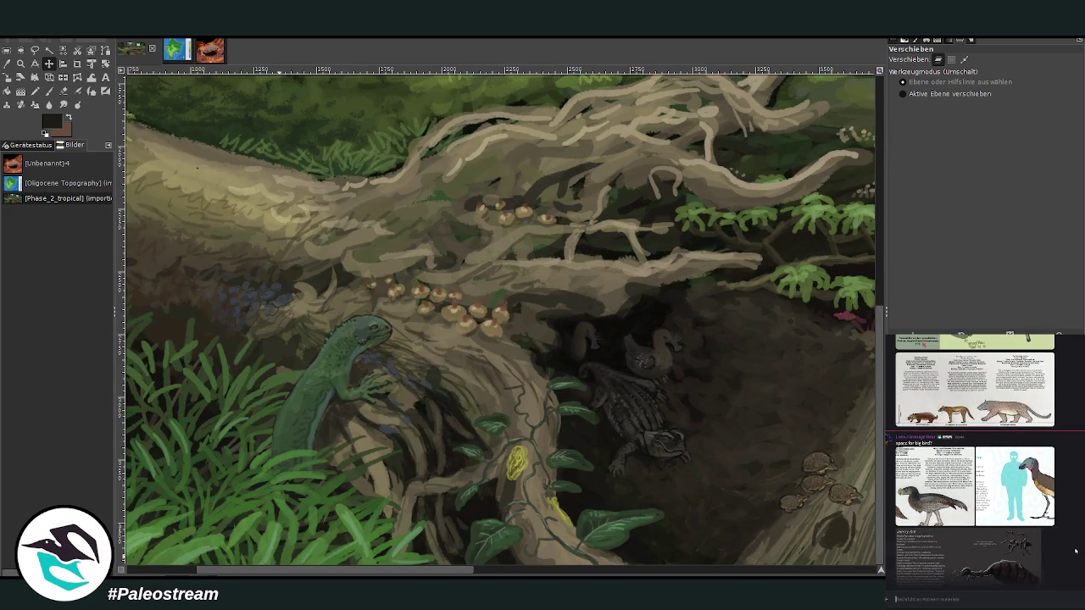
scroll(1074, 551, "down", 1)
left_click(920, 602)
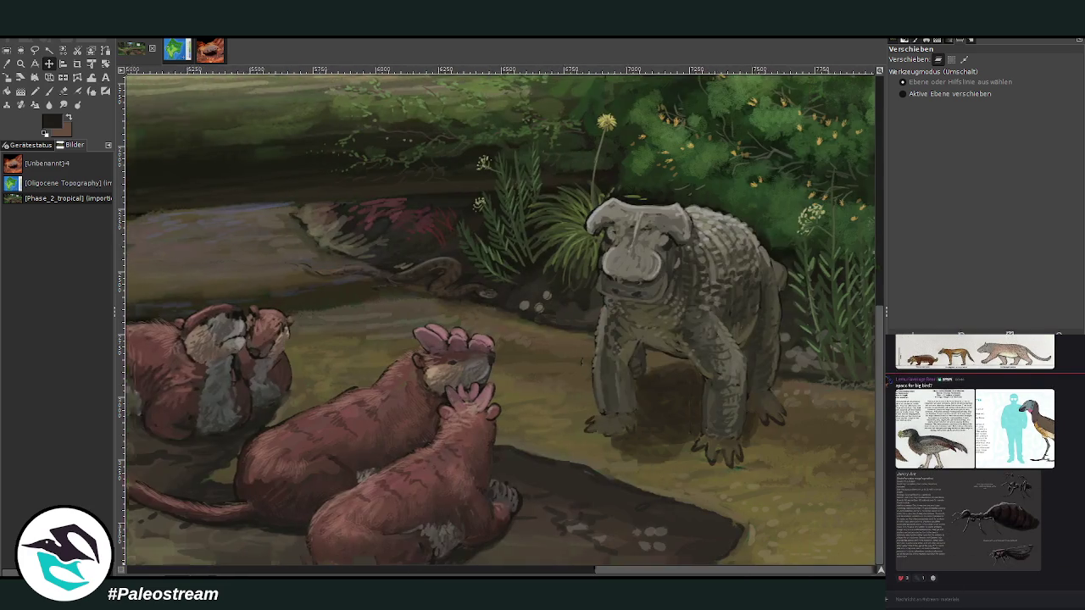
left_click_drag(369, 569, 763, 570)
scroll(487, 431, "up", 3)
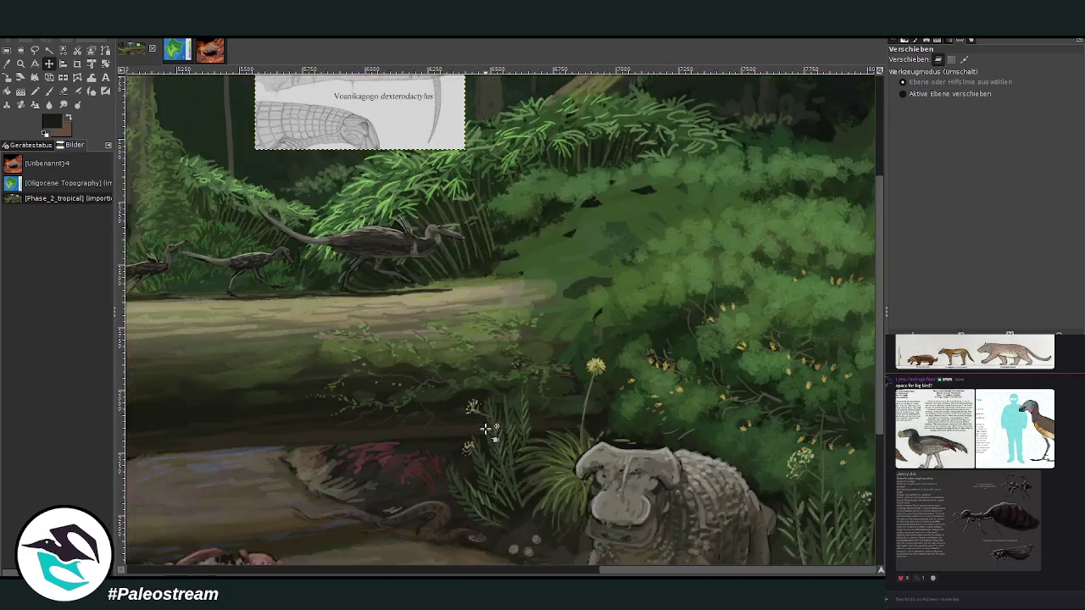
- Move the reference sketch beside the animal on the log and zoom in on both
scroll(487, 430, "up", 2)
scroll(487, 430, "up", 1)
left_click(49, 64)
left_click_drag(426, 240, 761, 333)
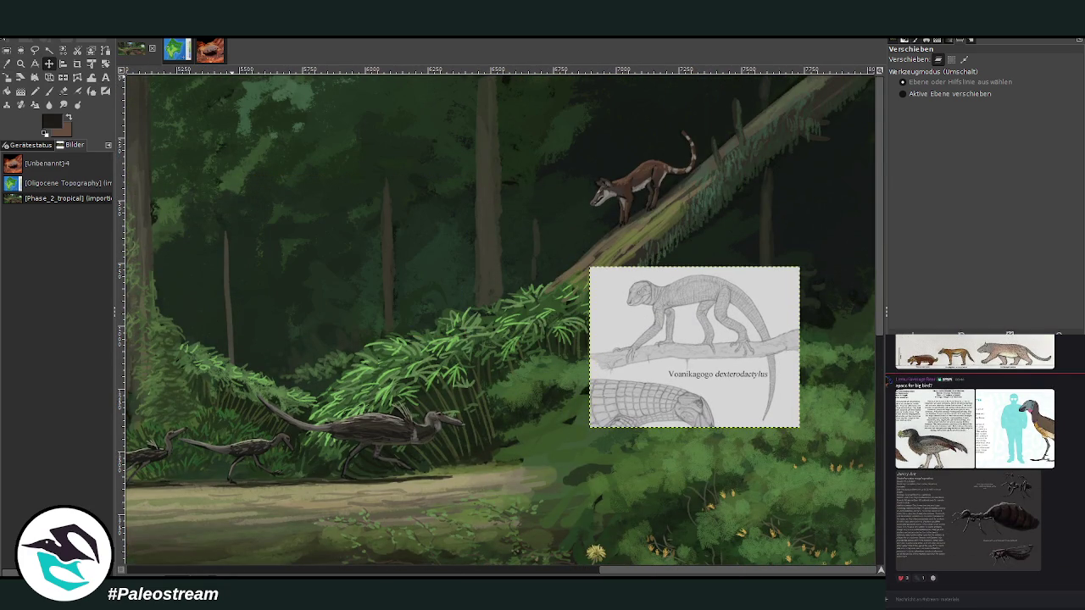
left_click(20, 63)
left_click_drag(333, 135, 743, 400)
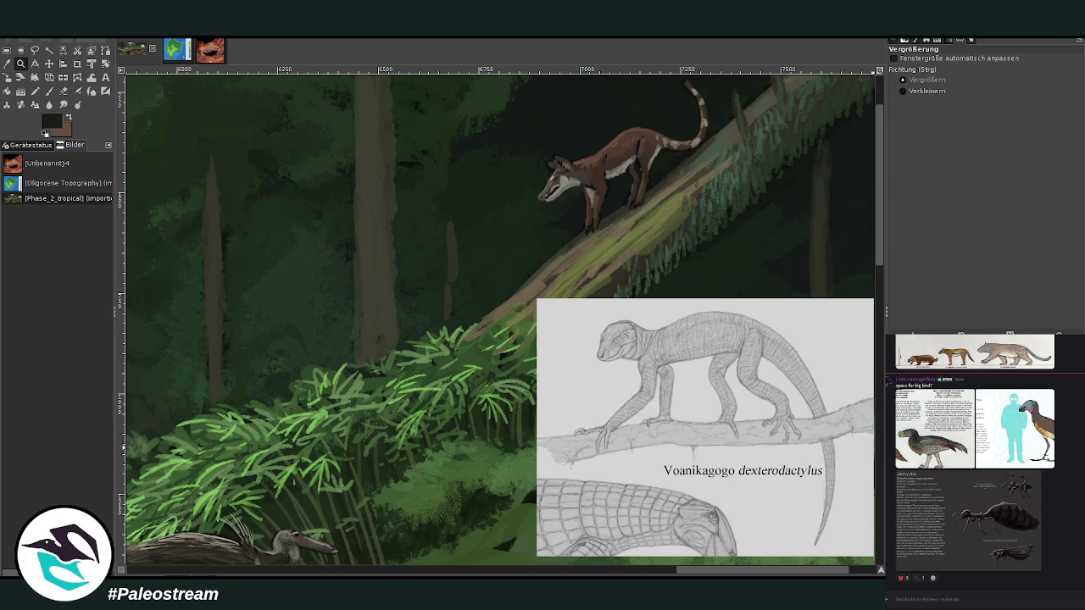
- Switch to the Paintbrush with opacity 79.2 and size 38
key("p")
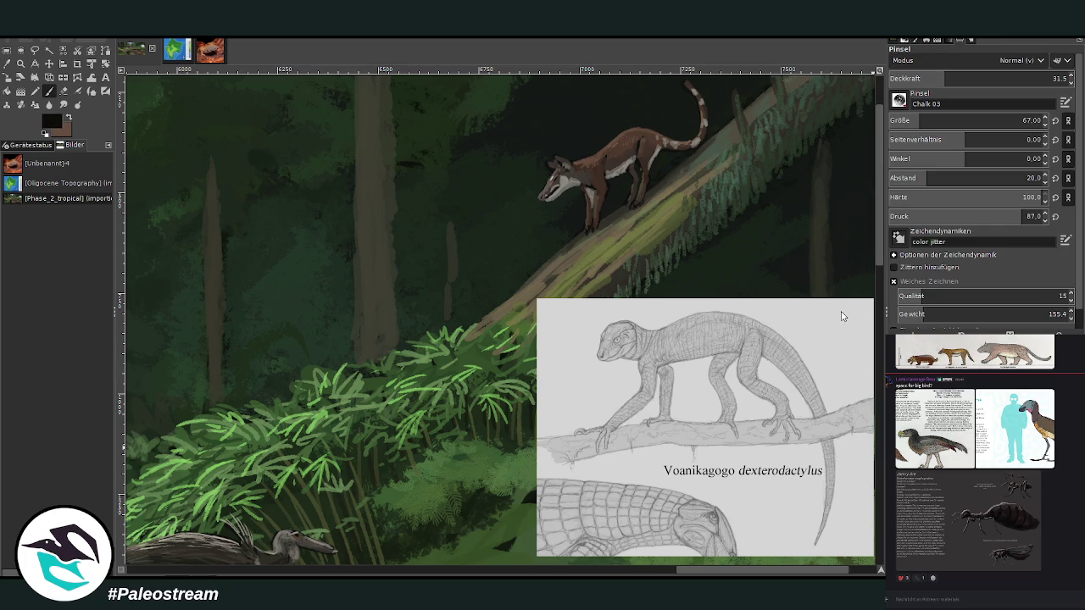
left_click_drag(941, 78, 1011, 78)
left_click_drag(958, 120, 909, 121)
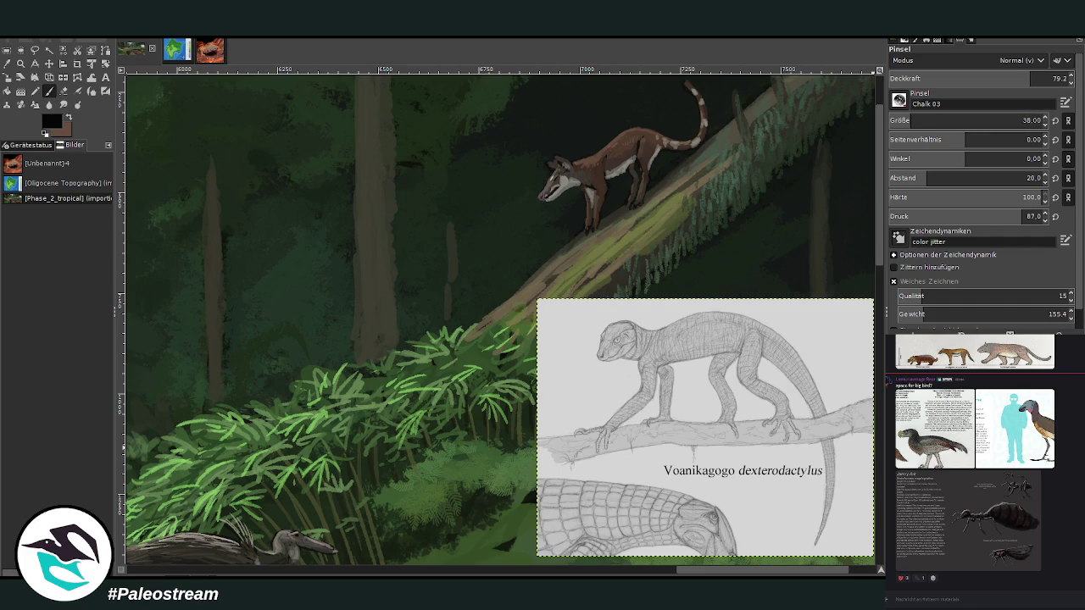
- Scale the Voanikagogo sketch to 426 × 326 px, then zoom in on the log animal to paint
key("z")
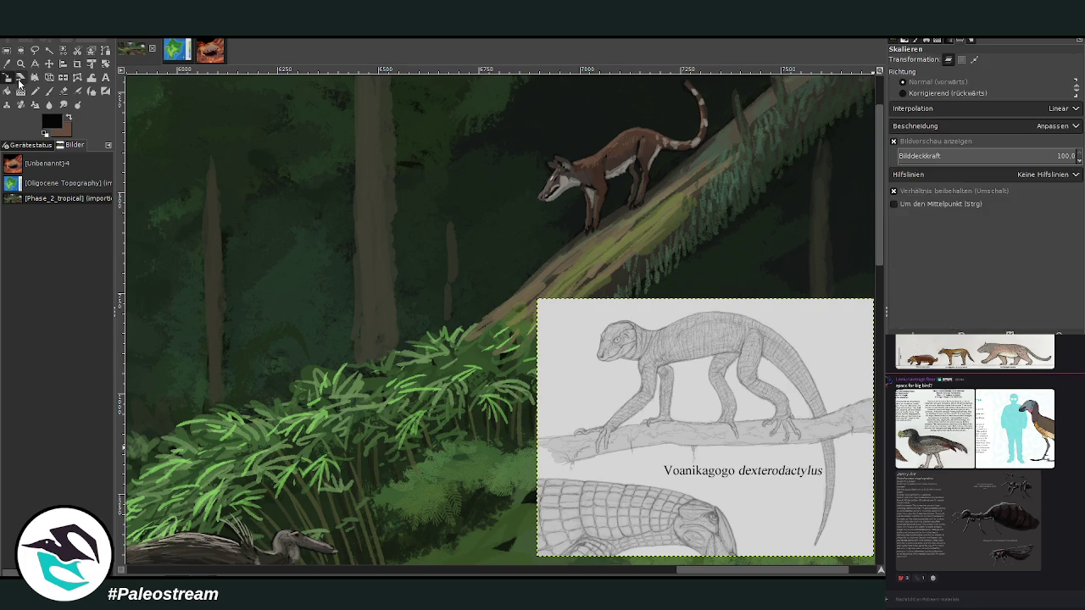
left_click(737, 459)
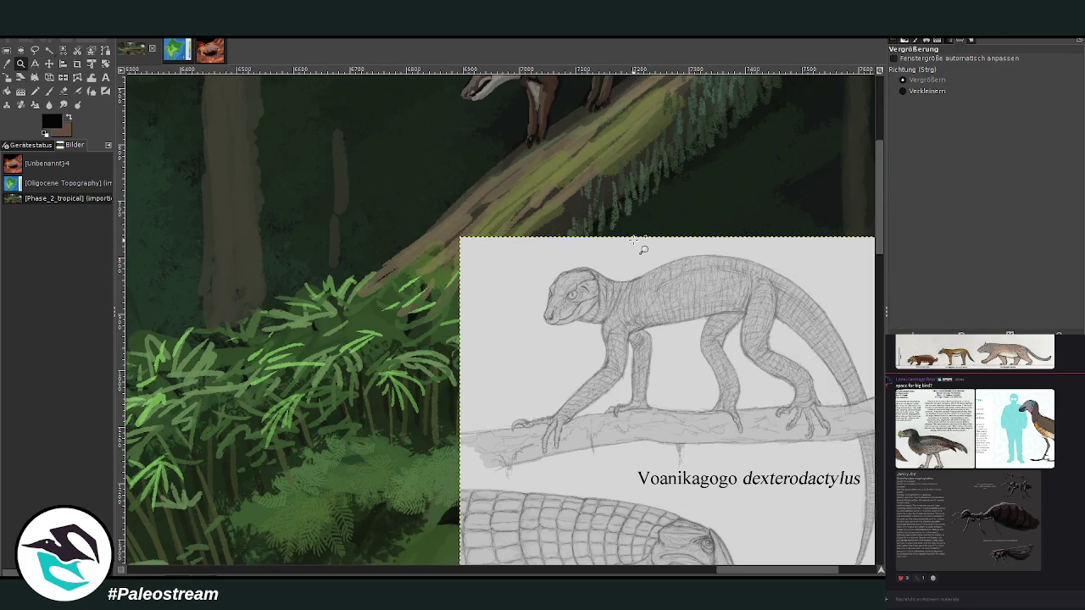
key("shift+s")
left_click(622, 354)
mouse_move(622, 354)
left_mouse_down()
mouse_move(582, 362)
mouse_move(707, 258)
left_mouse_up()
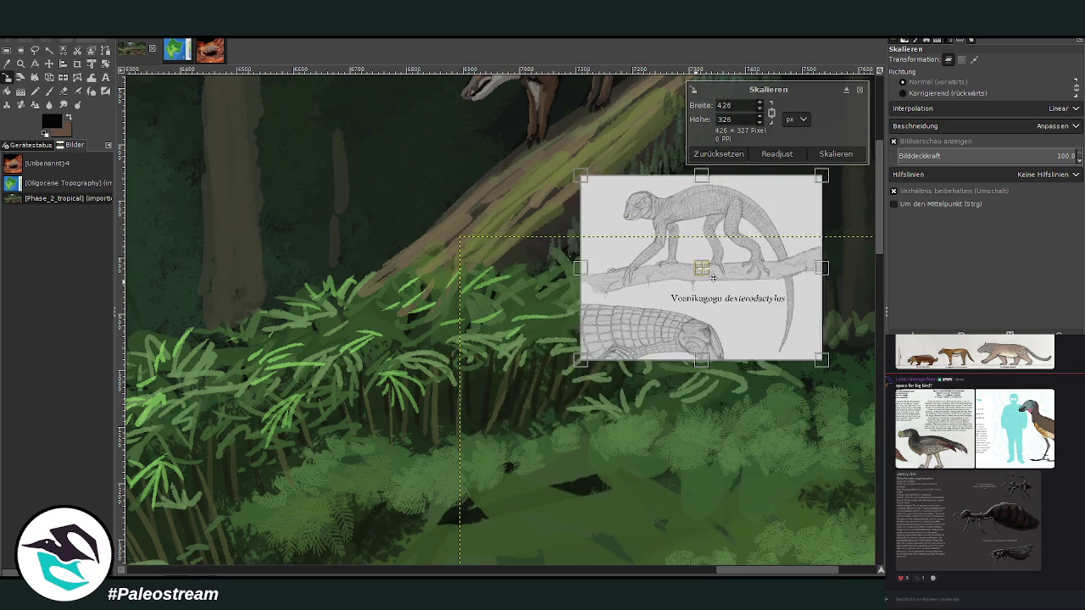
left_click(834, 153)
scroll(826, 148, "up", 4)
scroll(825, 144, "up", 1)
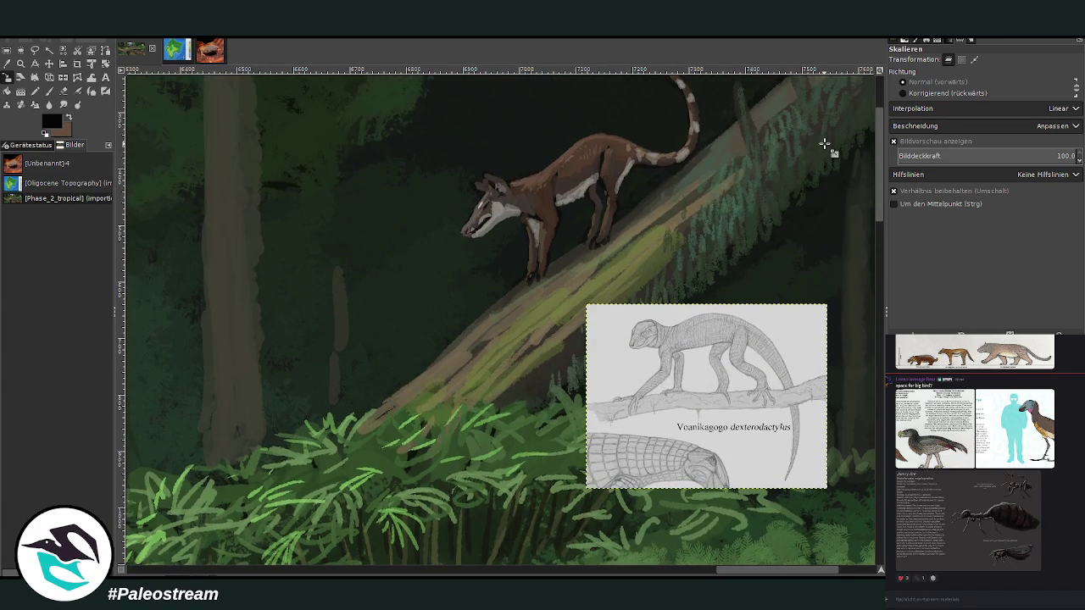
key("z")
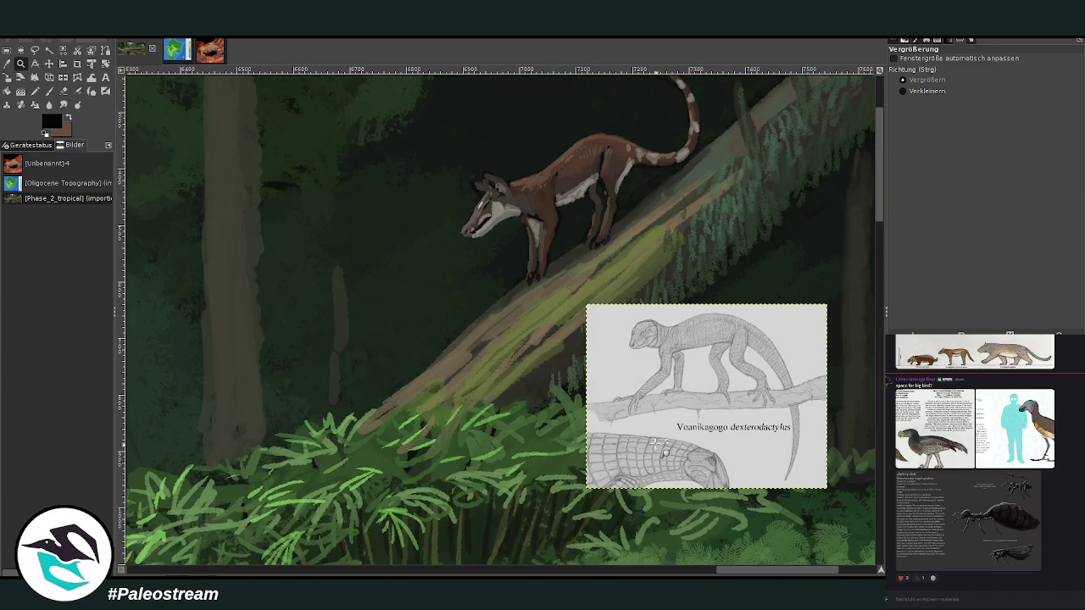
left_click_drag(299, 93, 800, 549)
key("p")
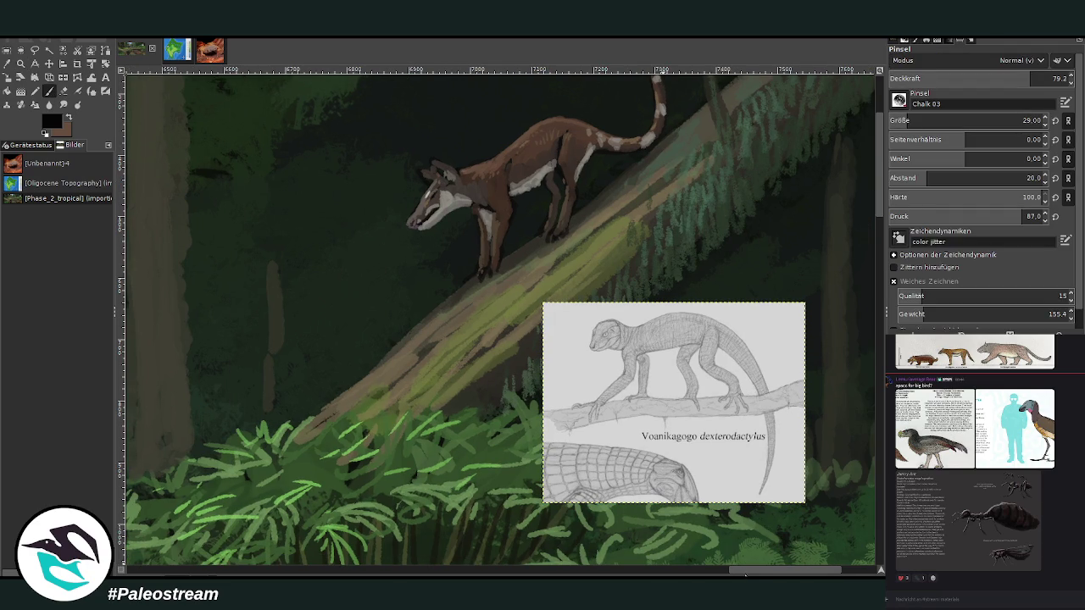
- Sketch a slender creature's dark curving body and curled upper curve by the log, undoing a stray stroke
scroll(745, 575, "left", 3)
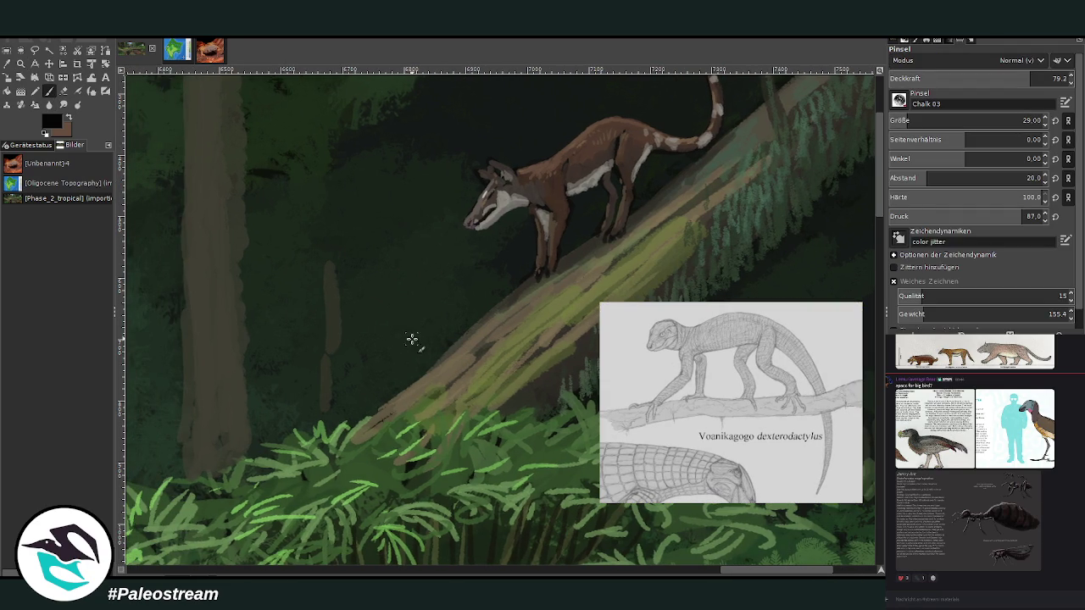
left_click_drag(400, 330, 366, 345)
left_click(840, 314, "ctrl")
scroll(975, 121, "down", 7)
mouse_move(399, 317)
left_mouse_down()
mouse_move(367, 356)
mouse_move(369, 374)
left_mouse_up()
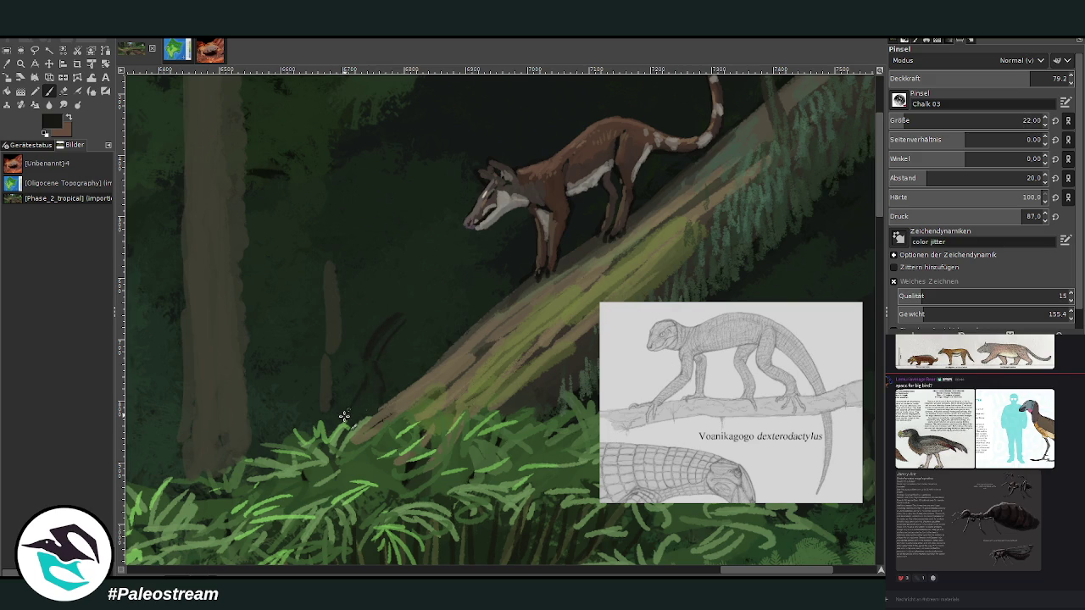
left_click(376, 366)
mouse_move(411, 231)
left_mouse_down()
mouse_move(421, 296)
mouse_move(397, 311)
left_mouse_up()
mouse_move(402, 223)
left_mouse_down()
mouse_move(415, 310)
mouse_move(398, 327)
mouse_move(404, 373)
left_mouse_up()
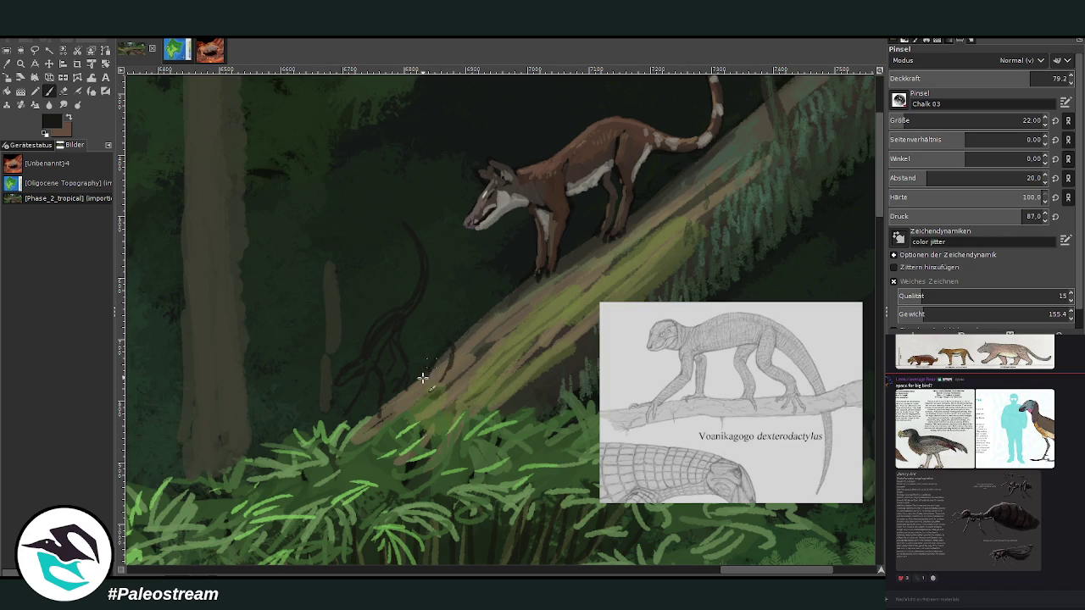
left_click_drag(447, 342, 430, 400)
key("ctrl+z")
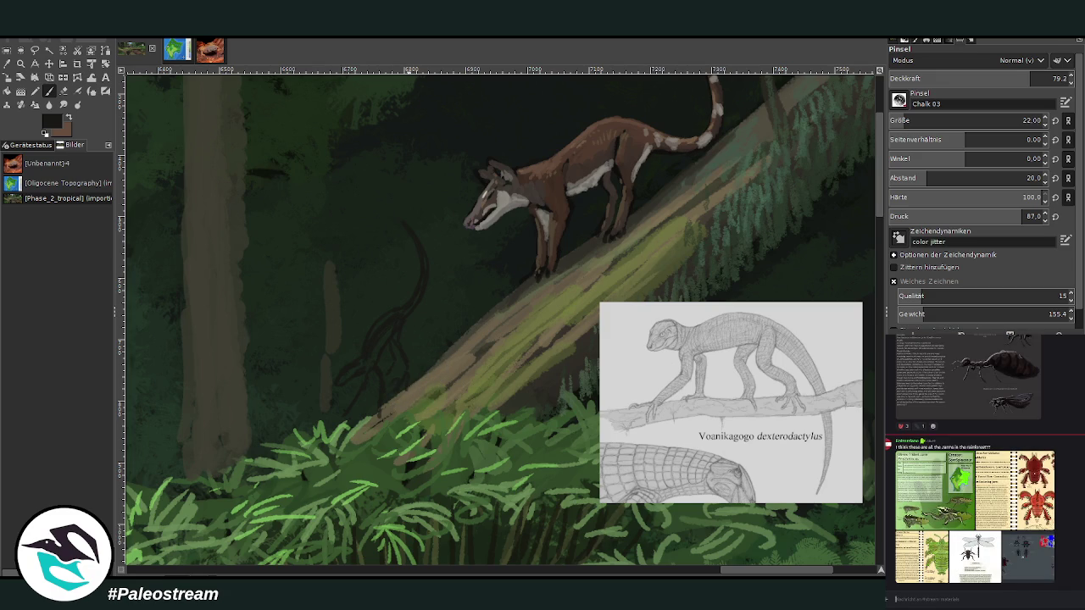
- View the Olivine Trident Jarm and insect lineup references, then switch to the Eraser
left_click(908, 513)
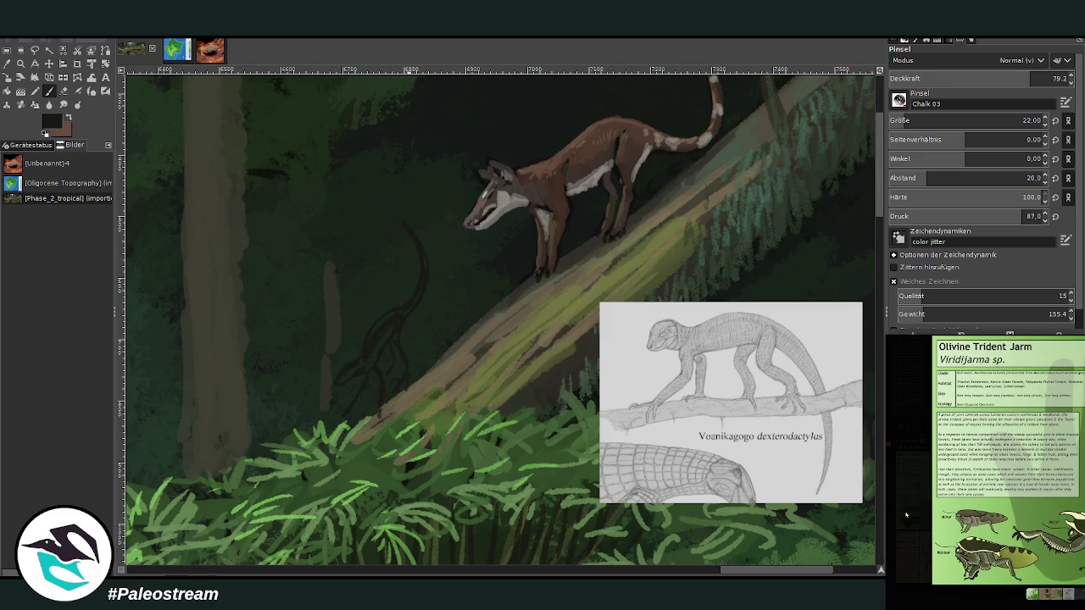
left_click(905, 514)
left_click(905, 517)
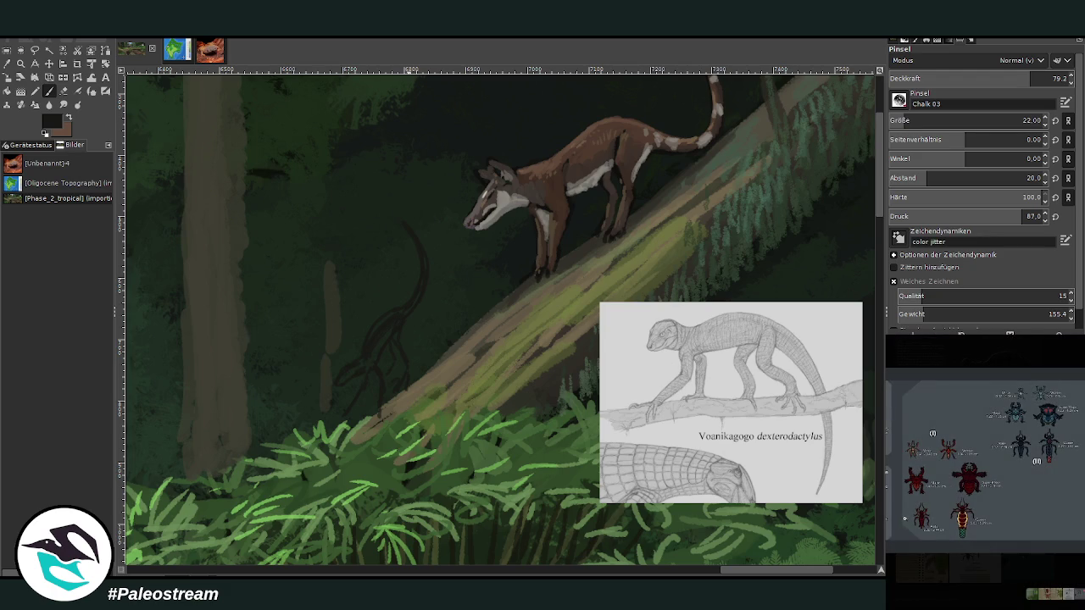
left_click(938, 568)
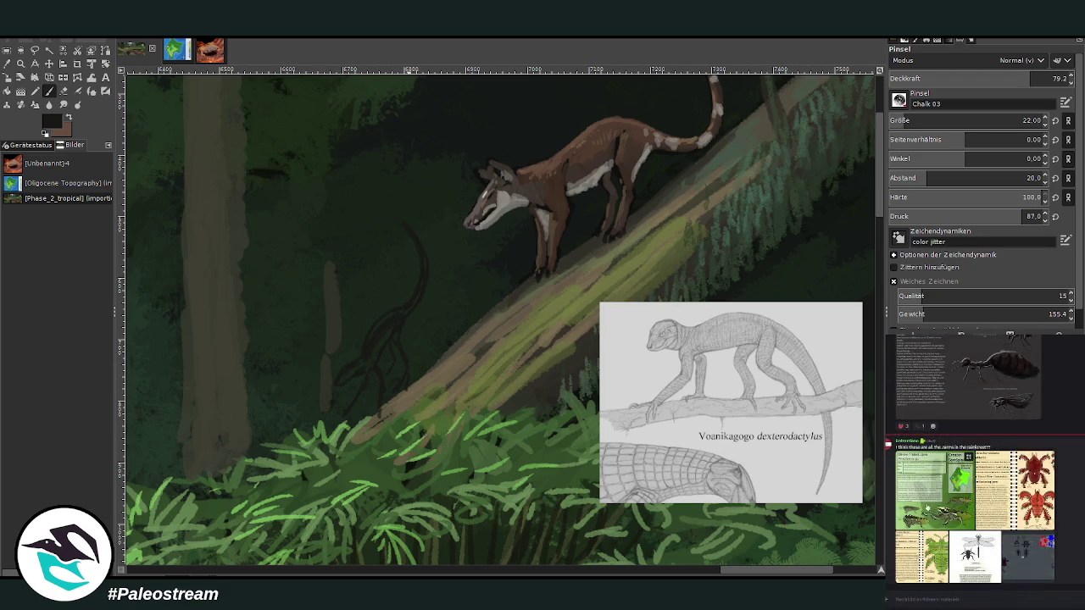
left_click(924, 509)
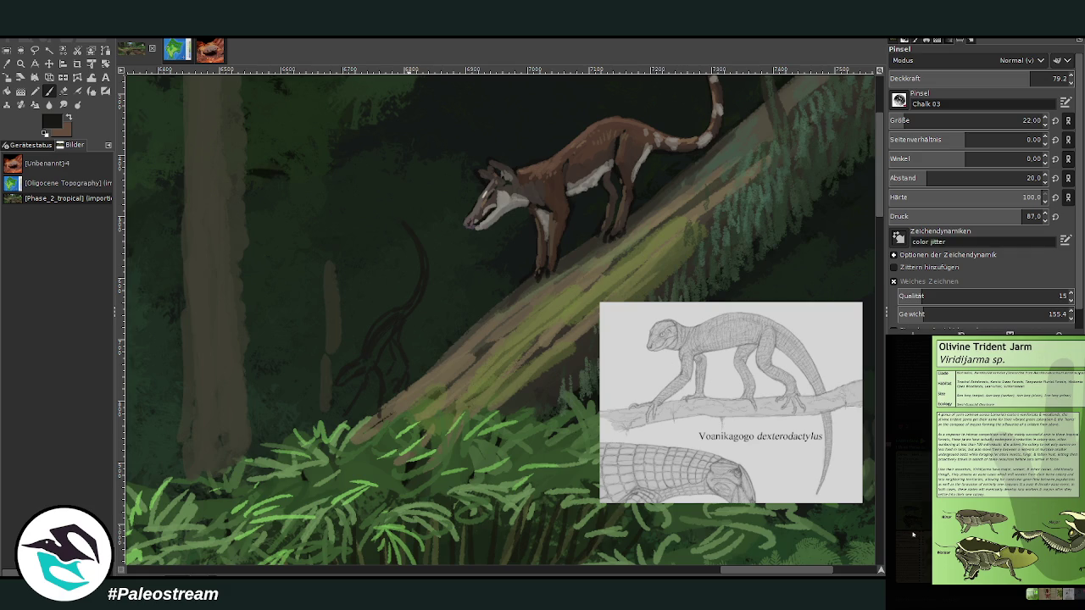
left_click(913, 534)
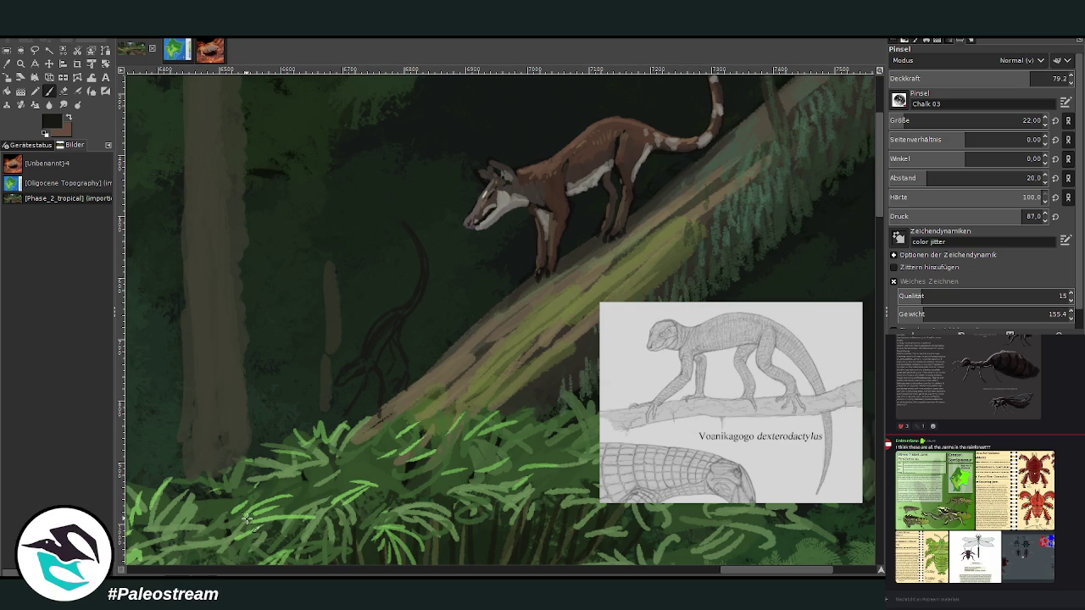
left_click(63, 90)
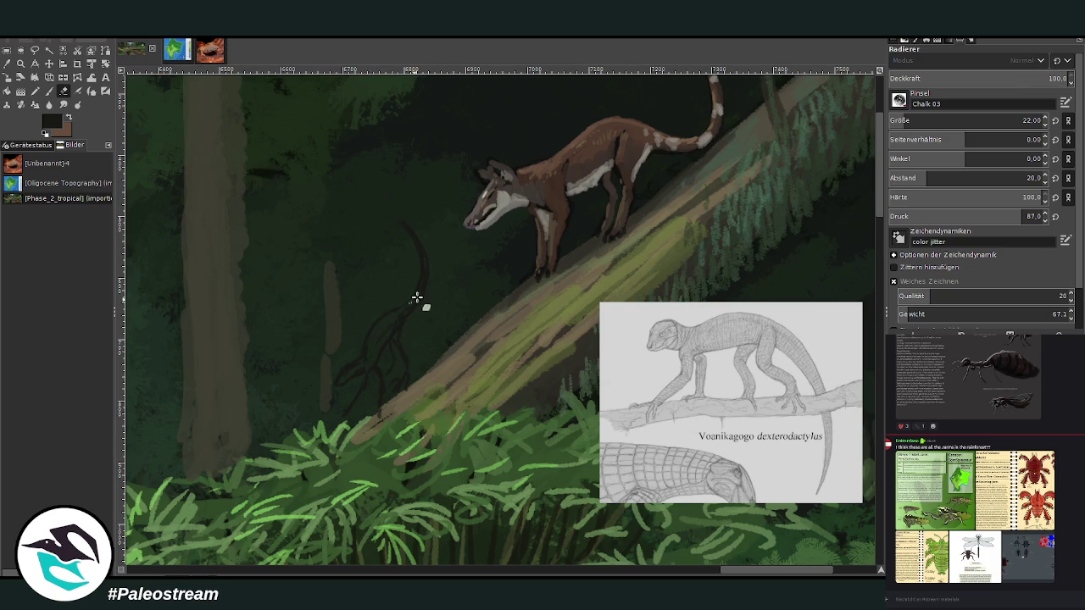
- Paint thin dark branches onto the trunk and repaint the mammal's snout in grey and dark tones
left_click(50, 91)
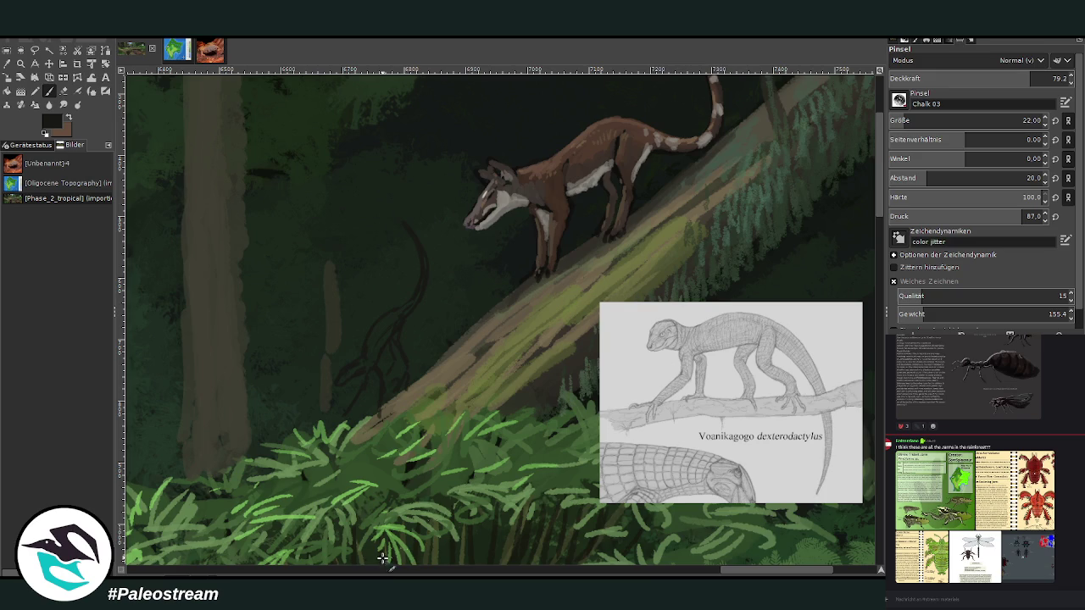
scroll(385, 475, "left", 3)
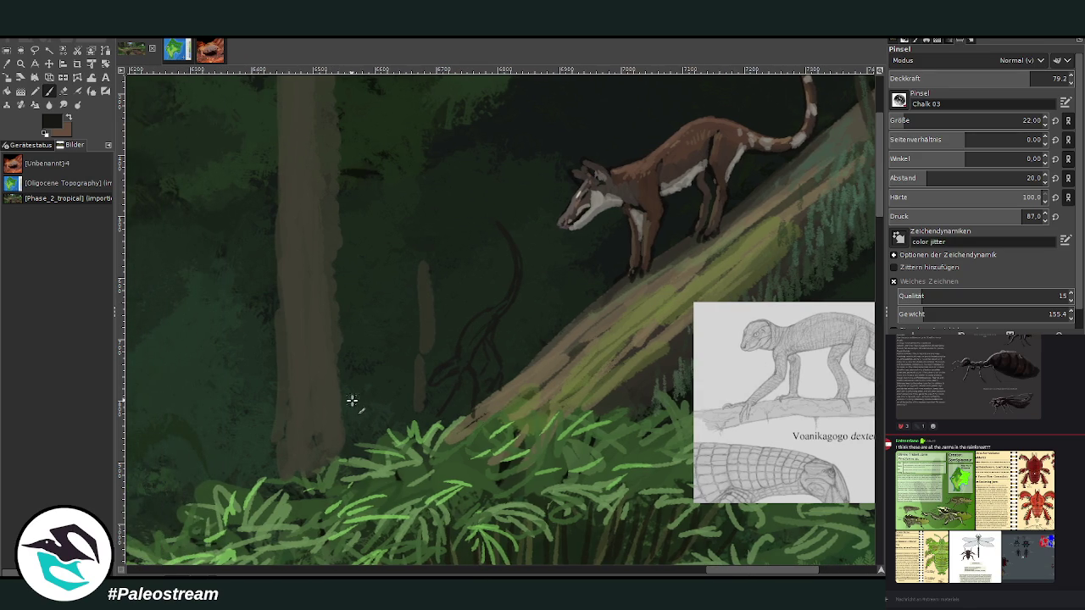
mouse_move(322, 395)
left_mouse_down()
mouse_move(364, 406)
mouse_move(363, 415)
mouse_move(313, 426)
mouse_move(302, 416)
mouse_move(315, 418)
mouse_move(296, 432)
mouse_move(317, 419)
mouse_move(286, 432)
mouse_move(291, 443)
mouse_move(285, 416)
mouse_move(270, 417)
left_mouse_up()
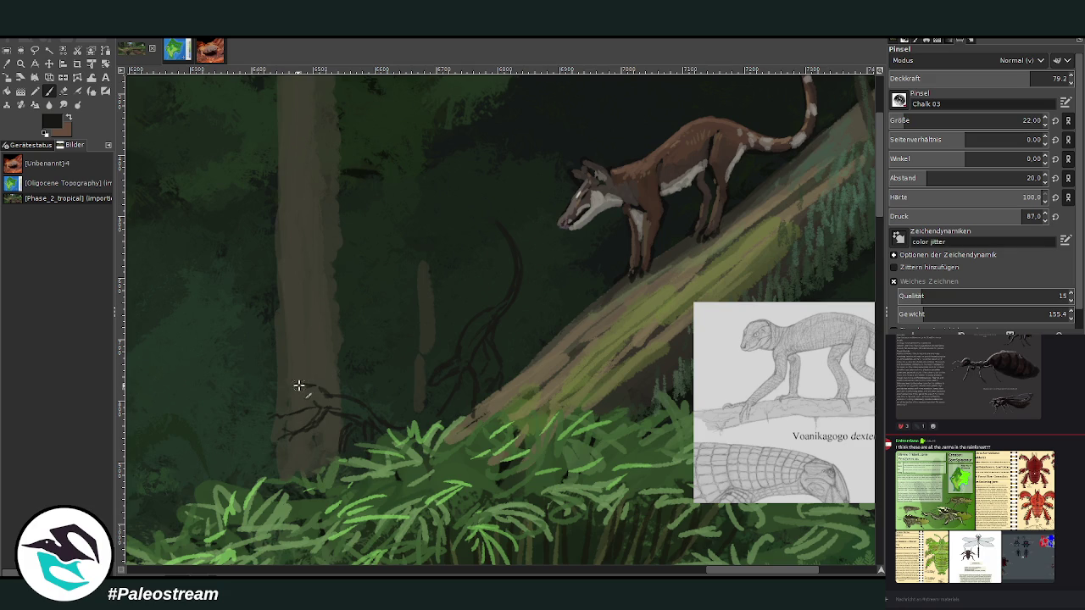
left_click_drag(295, 389, 335, 398)
left_click_drag(731, 569, 748, 569)
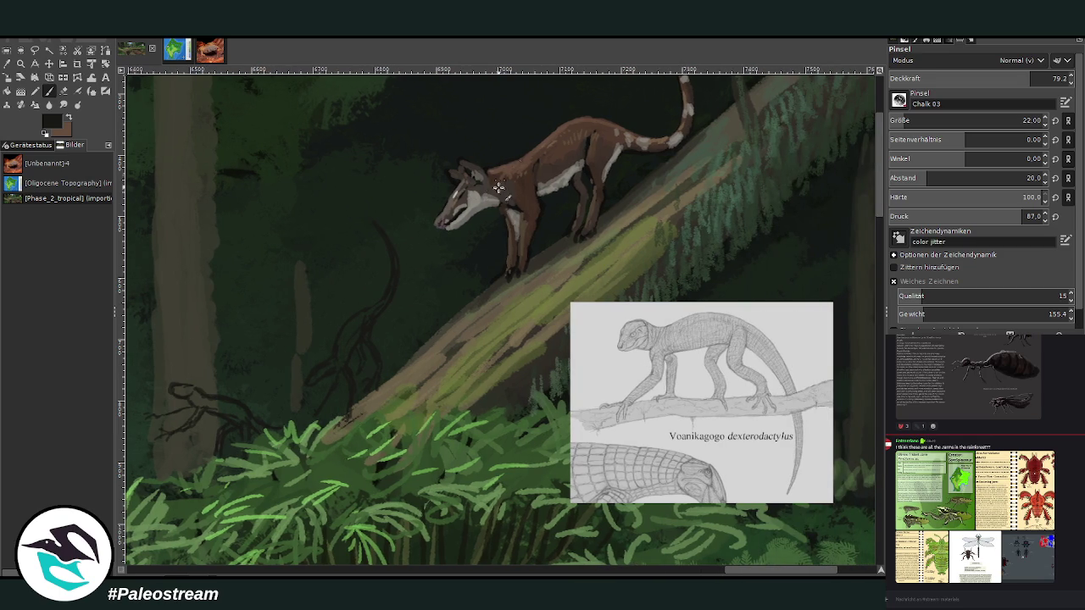
mouse_move(469, 209)
left_mouse_down()
mouse_move(449, 222)
mouse_move(456, 229)
mouse_move(465, 213)
mouse_move(474, 230)
left_mouse_up()
- At opacity 89.6 paint dark strokes from the chin to the log, then pick head grey at 73.5
left_click(70, 118)
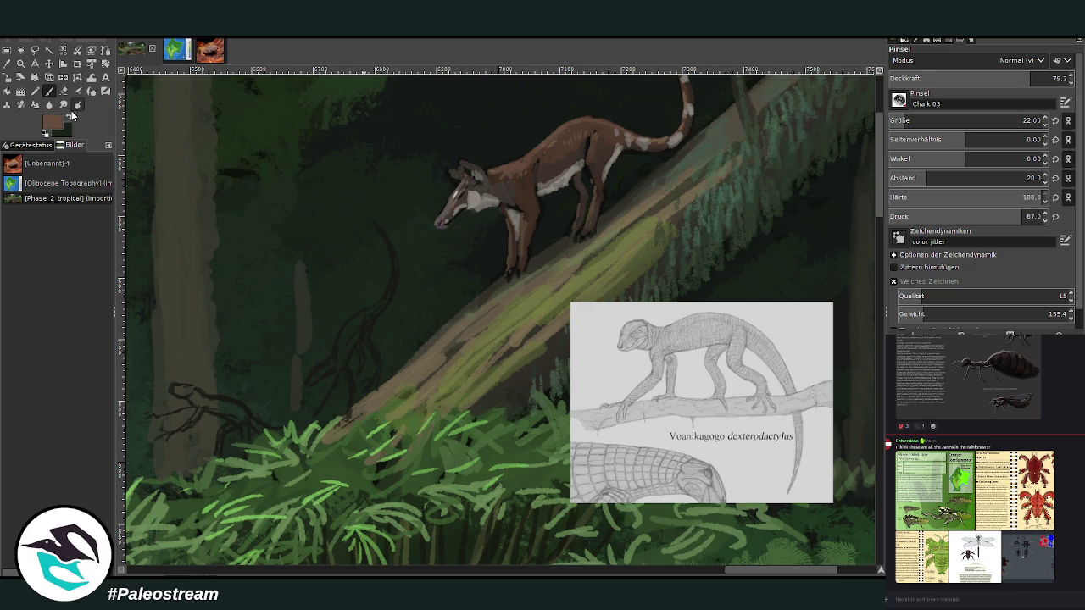
key("x")
left_click(1034, 76)
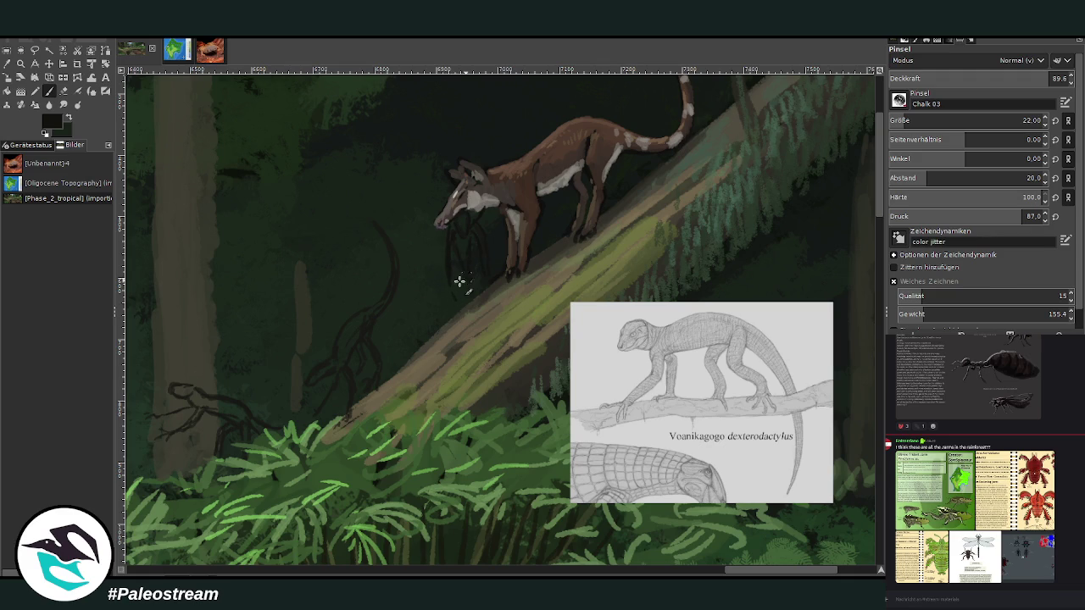
left_click_drag(449, 284, 463, 332)
mouse_move(446, 308)
left_mouse_down()
mouse_move(431, 356)
mouse_move(433, 337)
left_mouse_up()
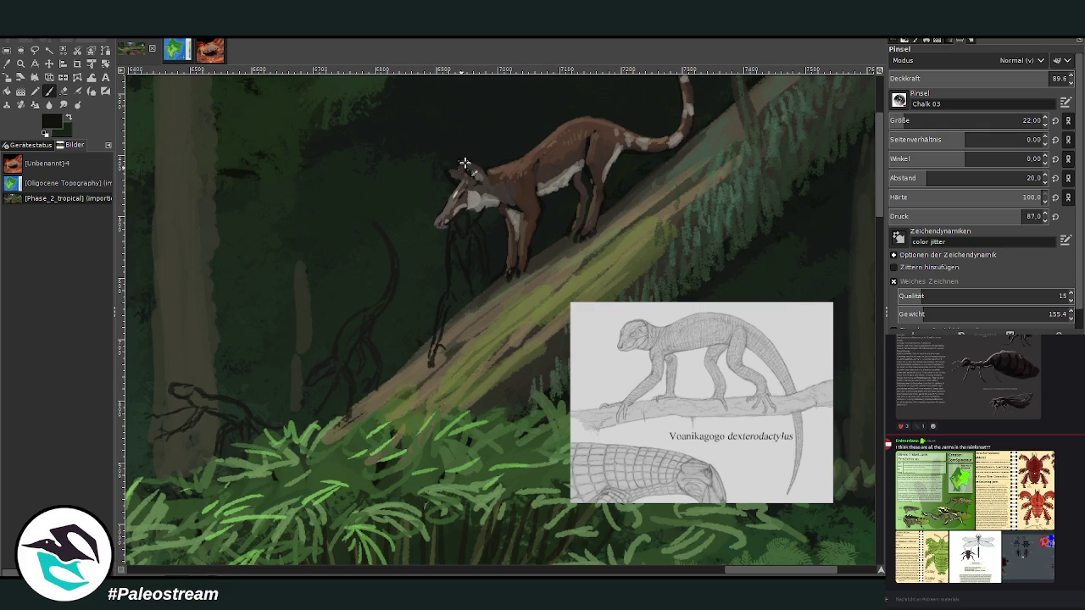
left_click(478, 204, "ctrl")
left_click(1021, 78)
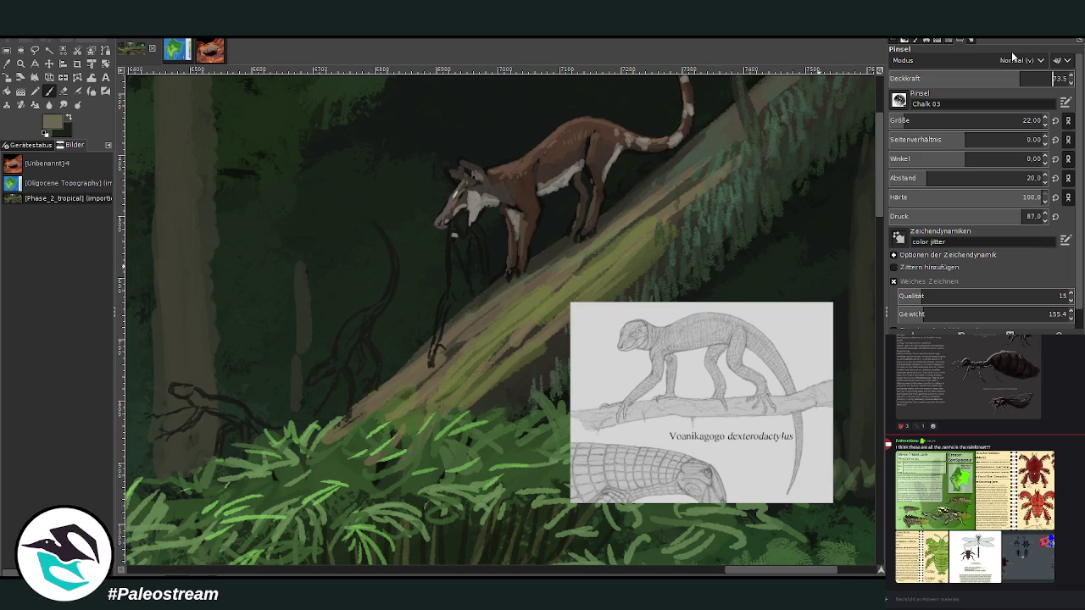
- Add pale strokes under the jaw, on the branch, creature's neck and lizard's body at opacity 81.7
left_click_drag(458, 218, 464, 233)
mouse_move(364, 313)
left_mouse_down()
mouse_move(312, 373)
mouse_move(391, 262)
mouse_move(383, 230)
left_mouse_up()
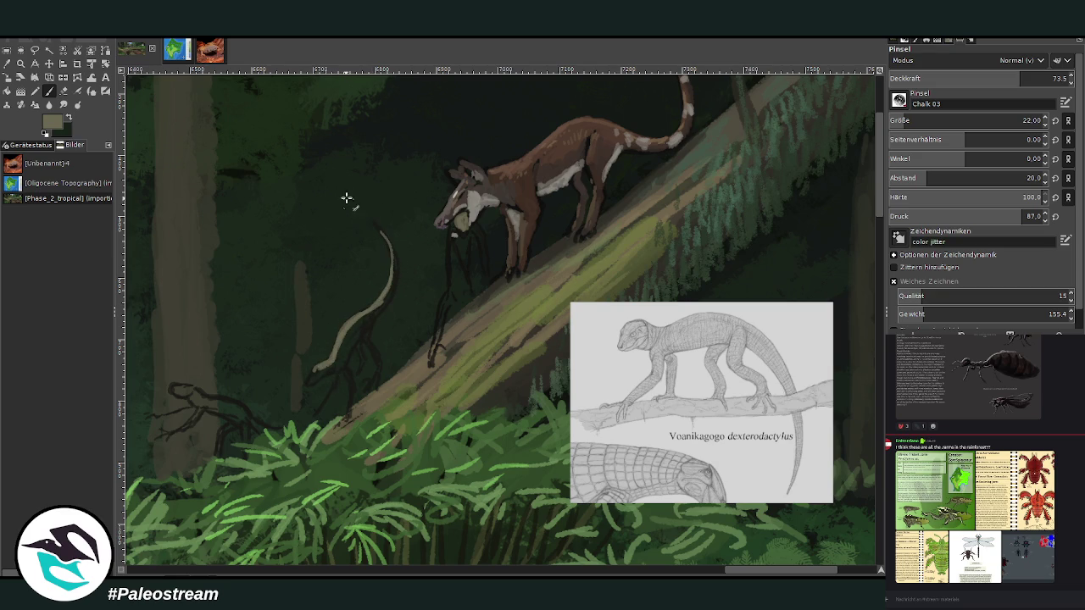
scroll(669, 559, "left", 5)
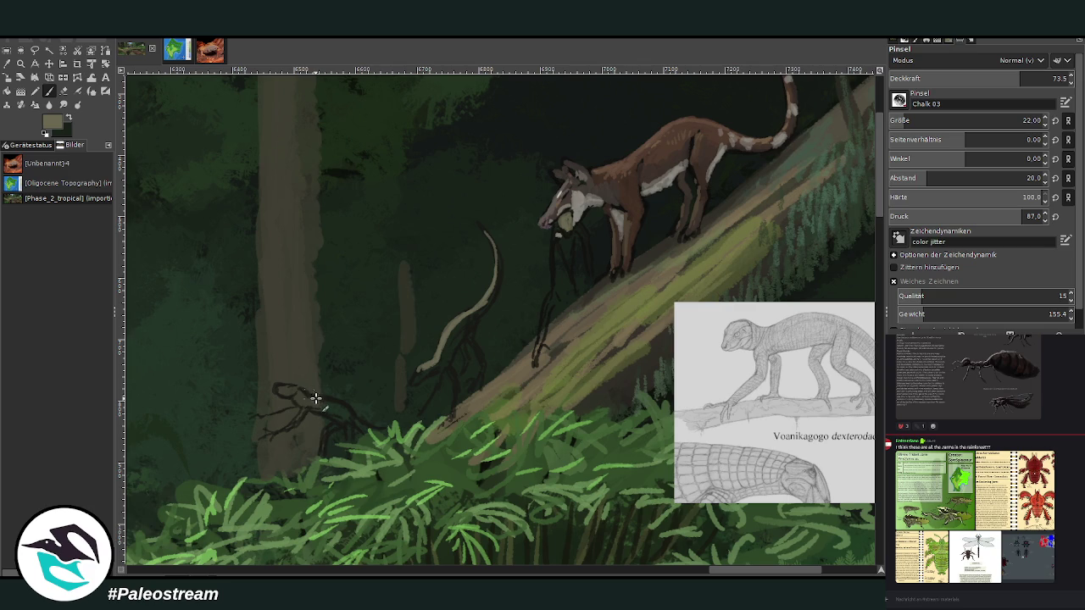
mouse_move(310, 392)
left_mouse_down()
mouse_move(383, 427)
mouse_move(306, 400)
left_mouse_up()
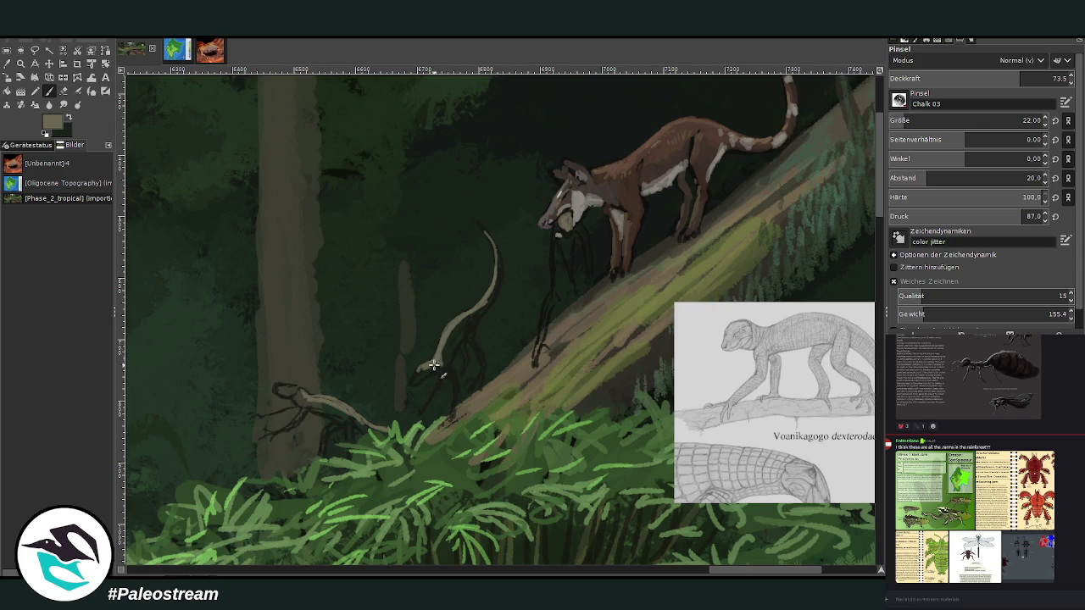
left_click_drag(440, 353, 469, 322)
left_click(1020, 77)
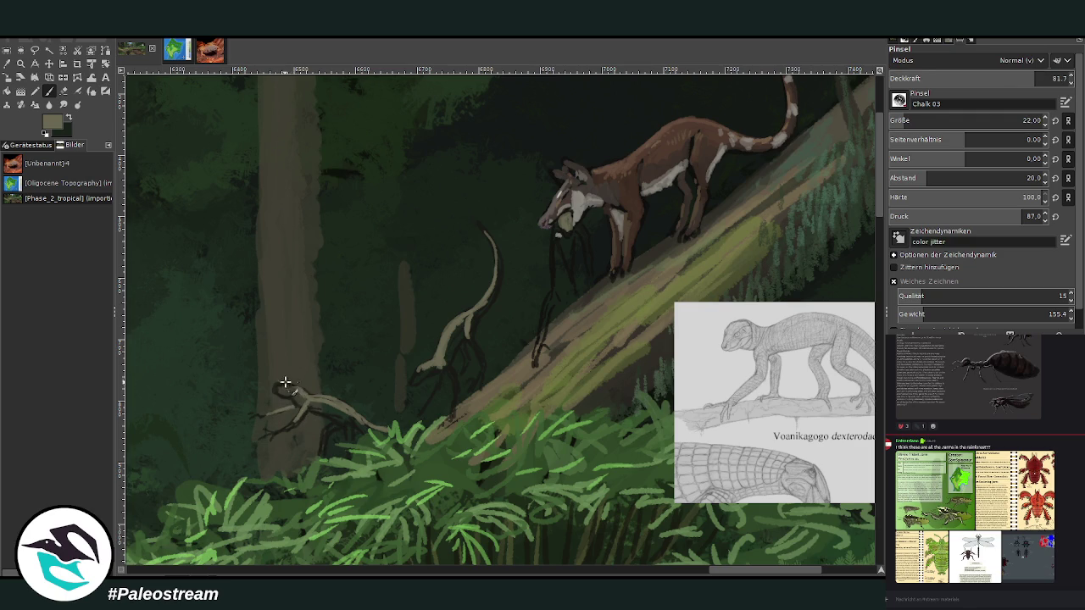
left_click_drag(288, 388, 353, 414)
left_click(848, 268, "ctrl")
left_click_drag(438, 354, 448, 330)
left_click_drag(738, 572, 762, 555)
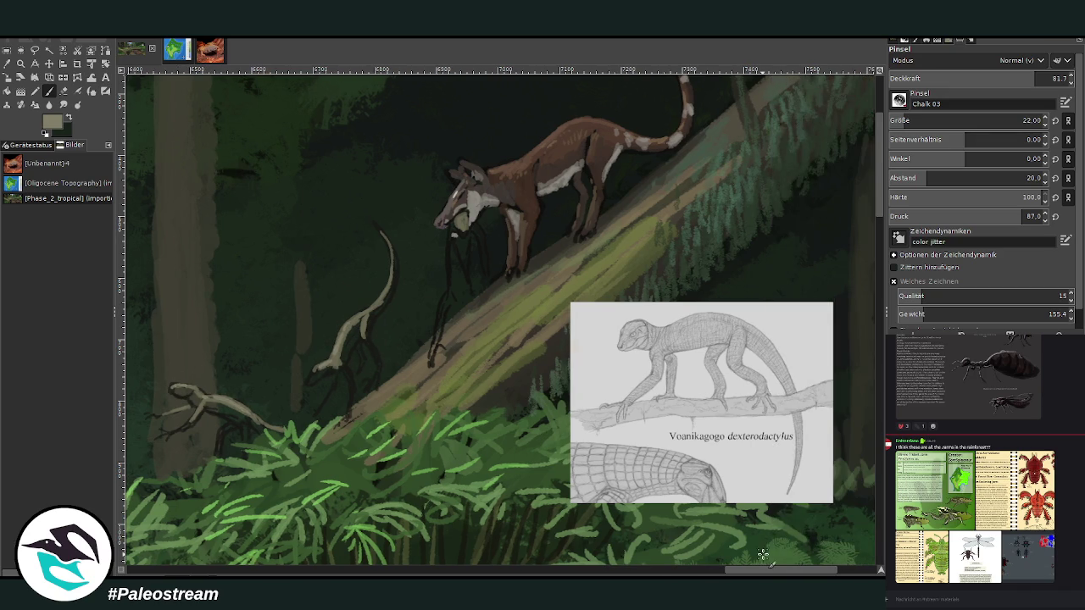
- Repaint the pale lizard's body, limbs, thicker tail and head in lighter strokes
left_click_drag(450, 248, 432, 367)
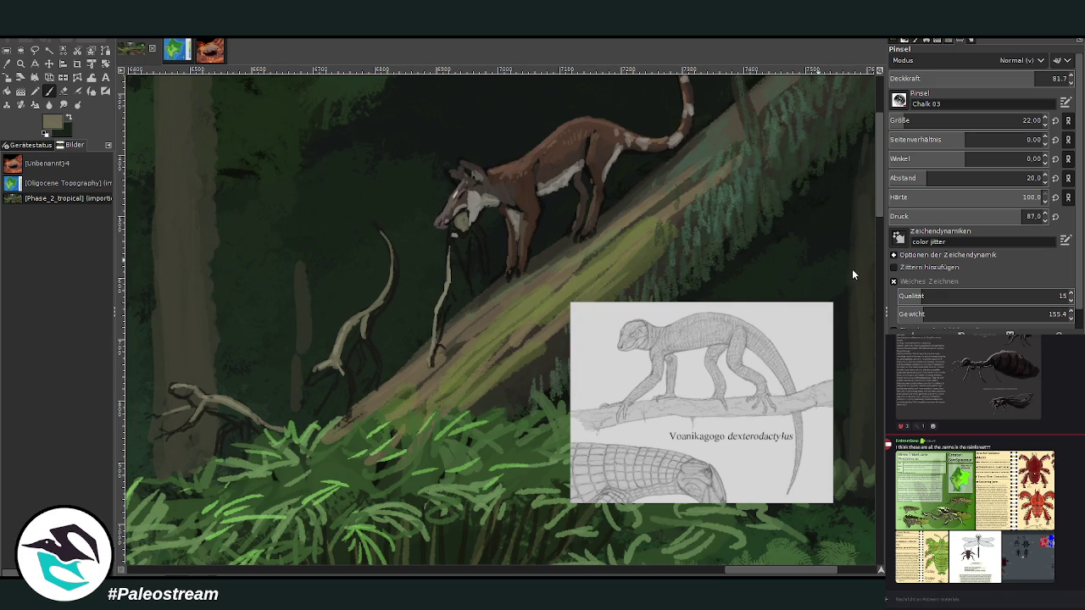
left_click_drag(331, 388, 318, 407)
left_click_drag(338, 371, 323, 370)
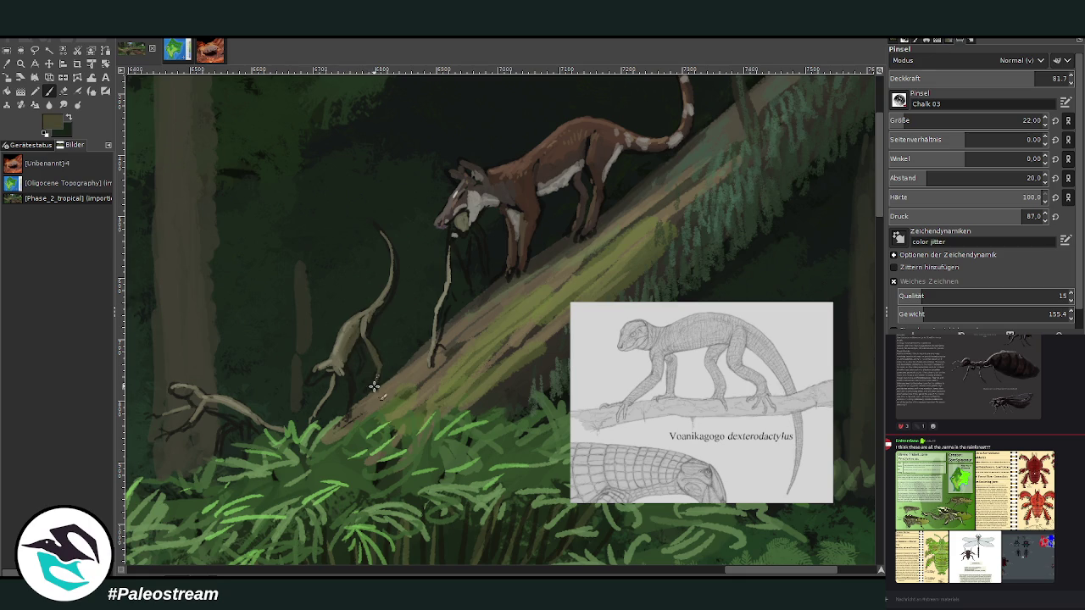
left_click_drag(376, 350, 380, 345)
left_click_drag(378, 233, 388, 301)
left_click_drag(358, 358, 361, 380)
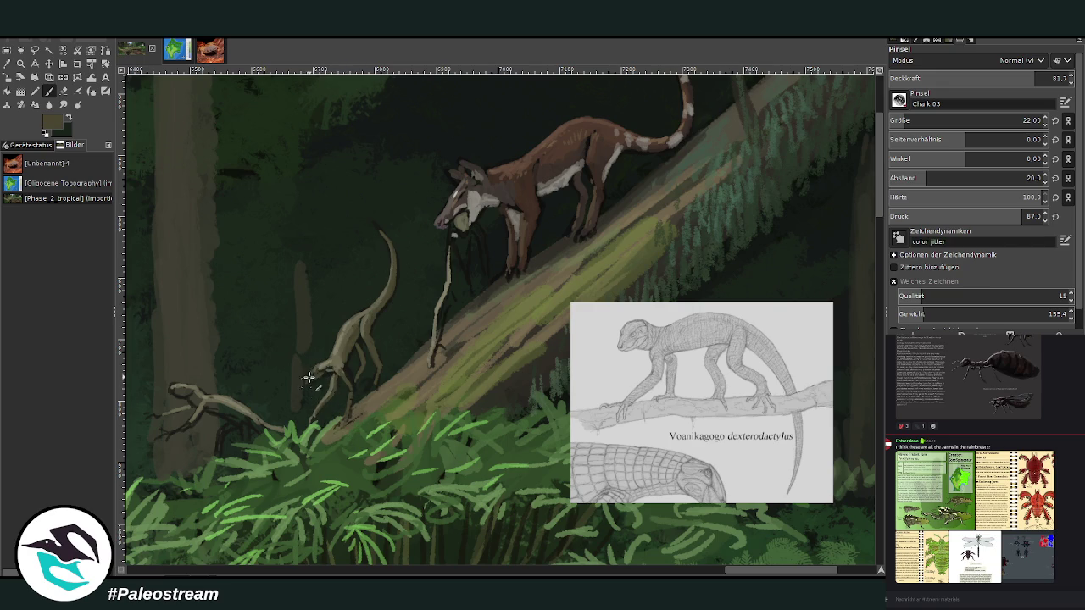
left_click_drag(310, 380, 326, 373)
left_click_drag(739, 575, 721, 575)
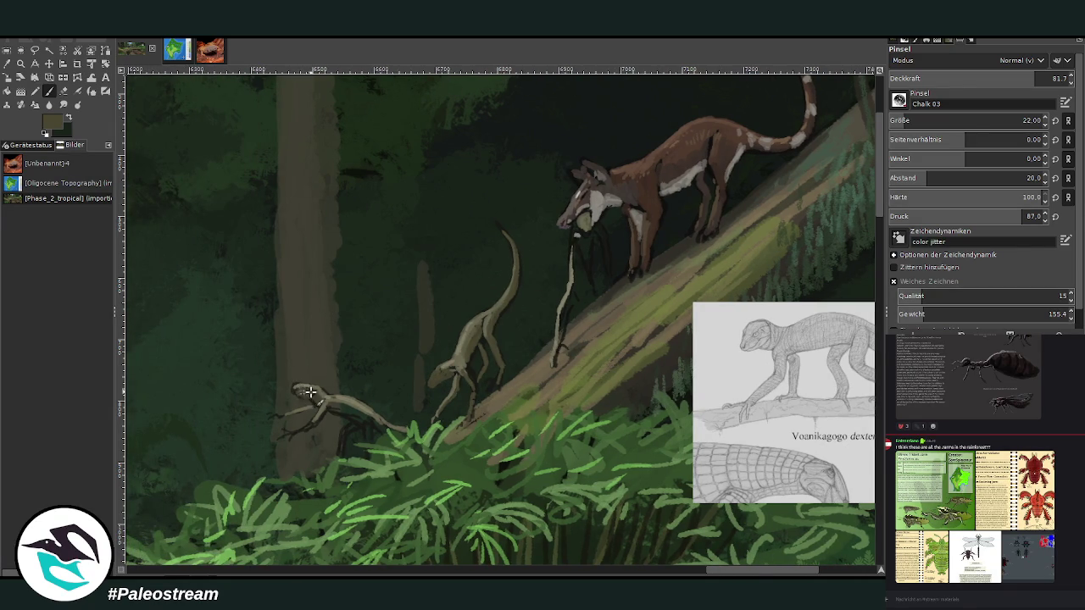
left_click_drag(309, 392, 342, 407)
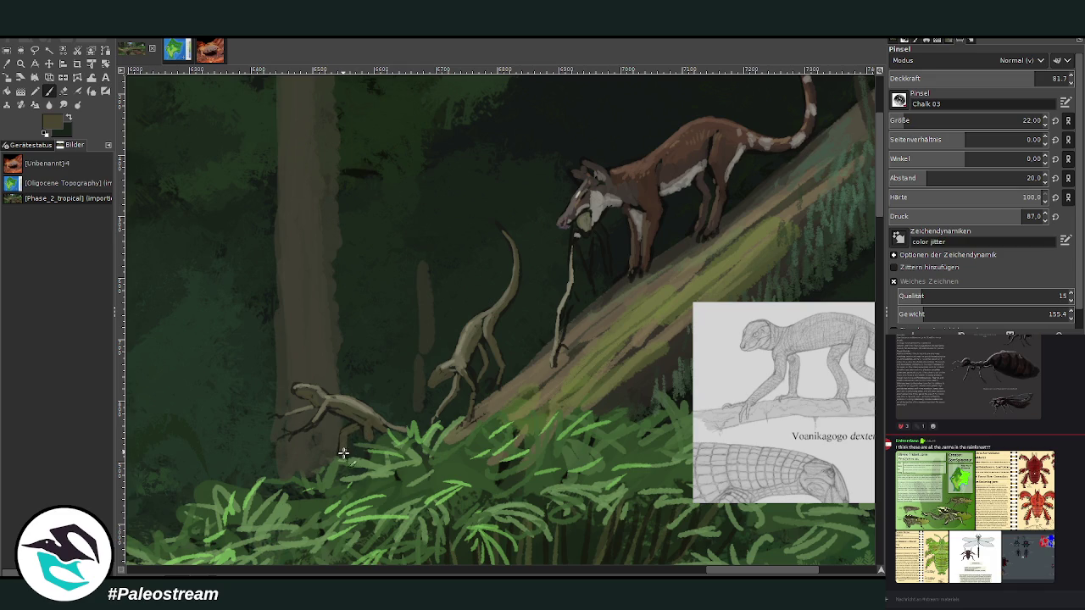
- At brush size 16, lengthen the foreleg, add a hind leg, and darken the dinosaur's head
left_click(349, 398, "ctrl")
key("greater")
key("bracketleft")
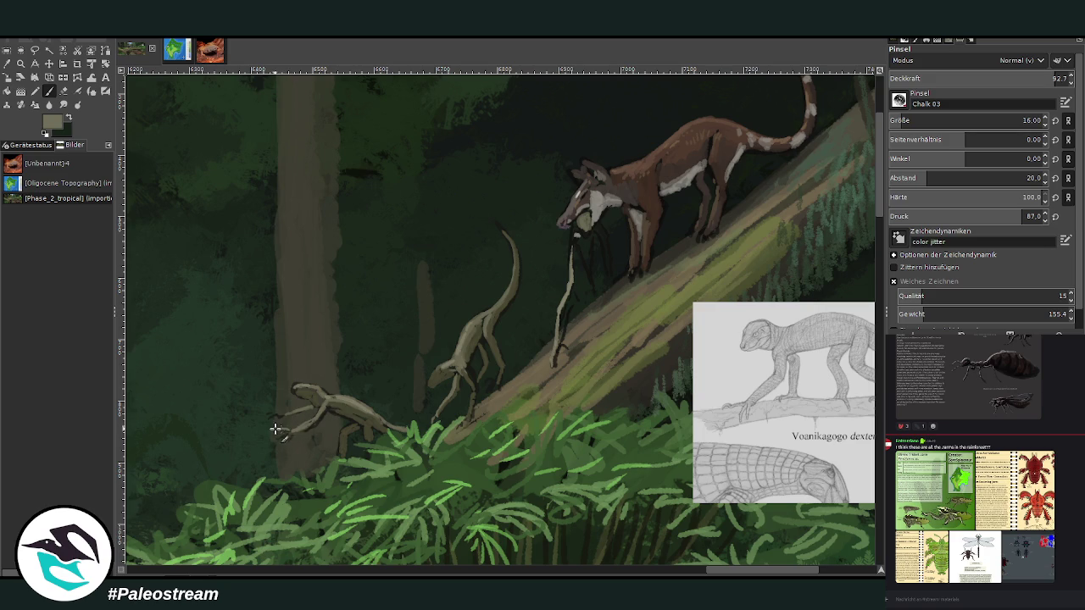
left_click_drag(270, 414, 312, 405)
left_click_drag(339, 432, 348, 451)
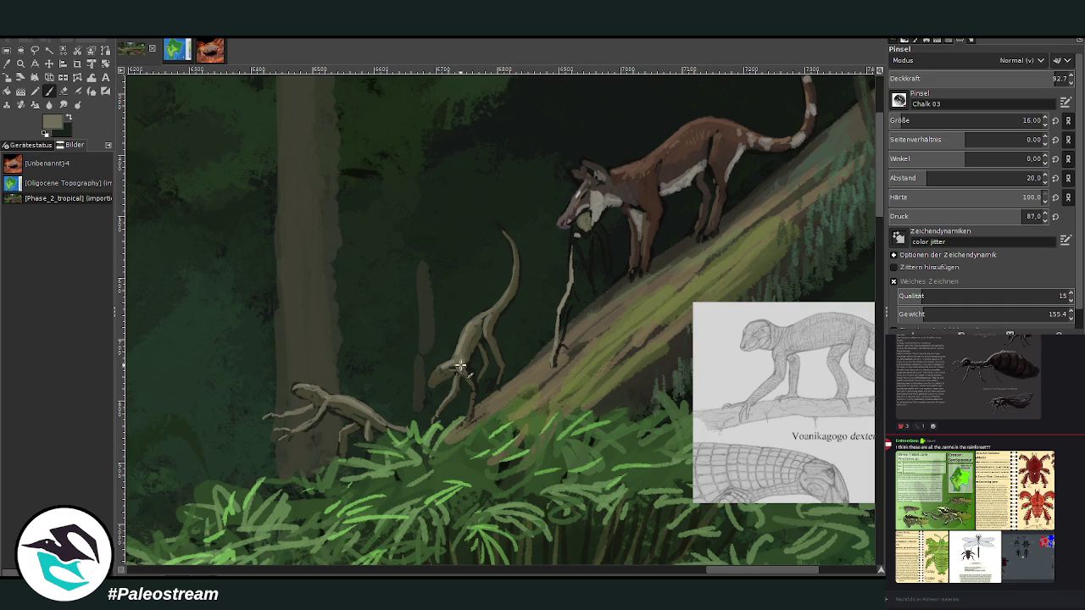
left_click(593, 229, "ctrl")
left_click_drag(478, 337, 438, 382)
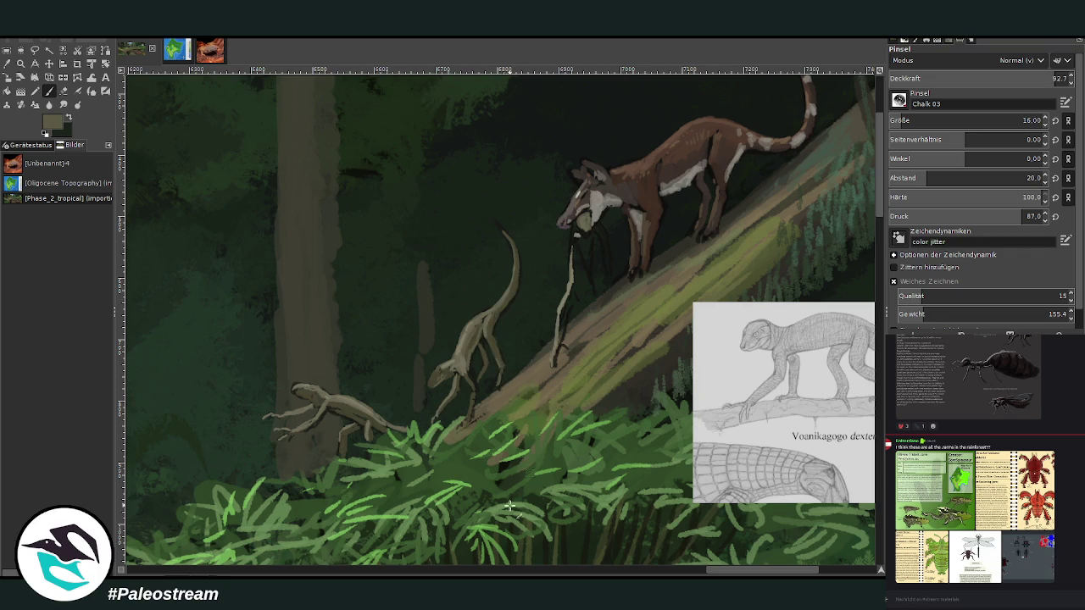
left_click_drag(710, 570, 736, 556)
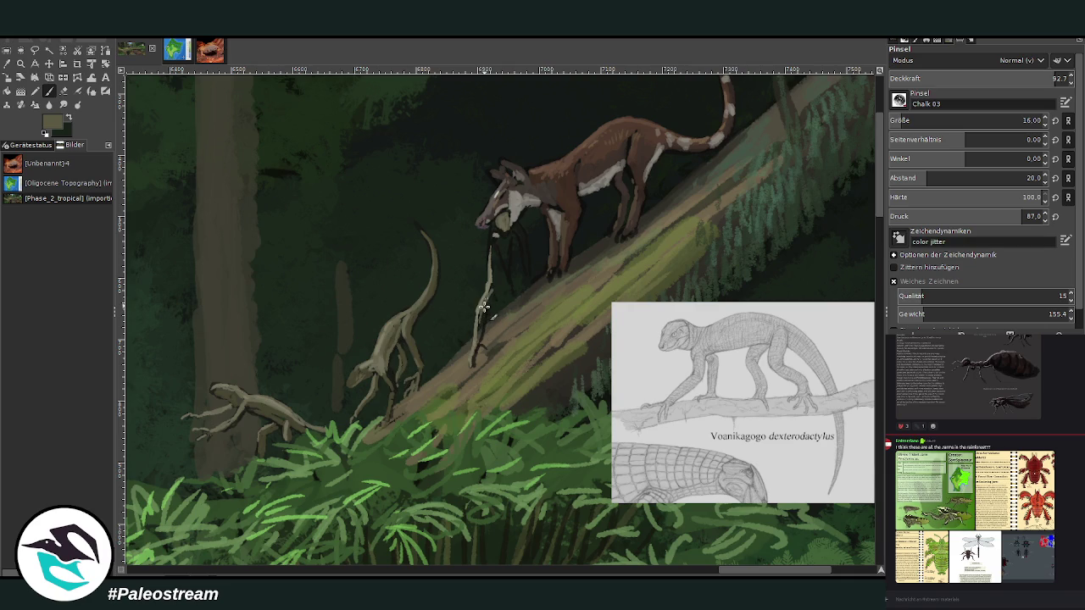
- Lighten the small dinosaur's leg and paint the climbing figure's pale leg and arm
left_click_drag(497, 257, 478, 319)
scroll(903, 120, "up", 16)
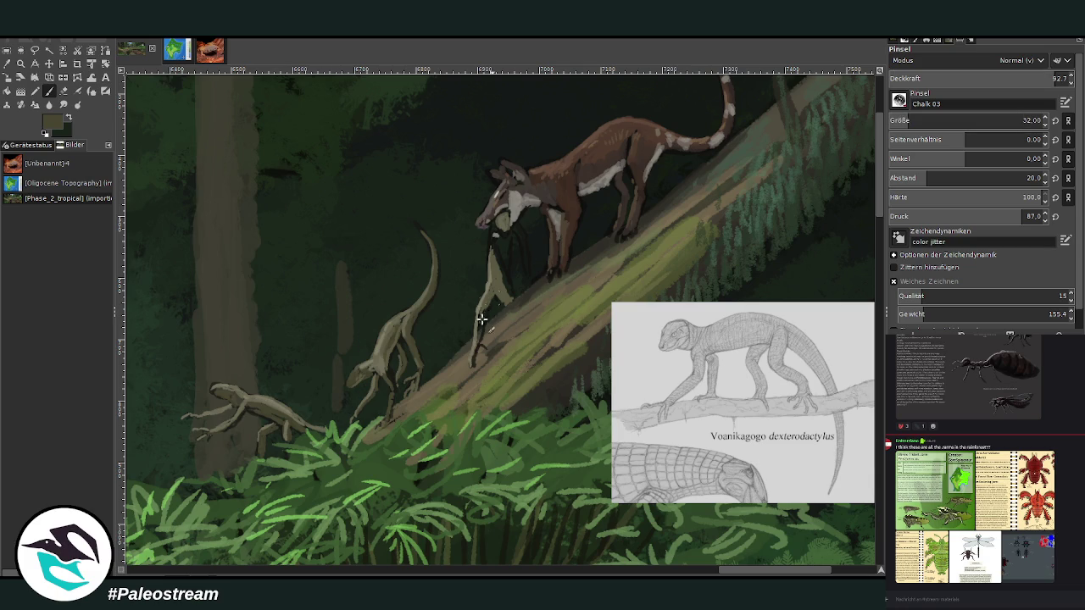
left_click_drag(481, 317, 477, 347)
left_click_drag(500, 252, 510, 295)
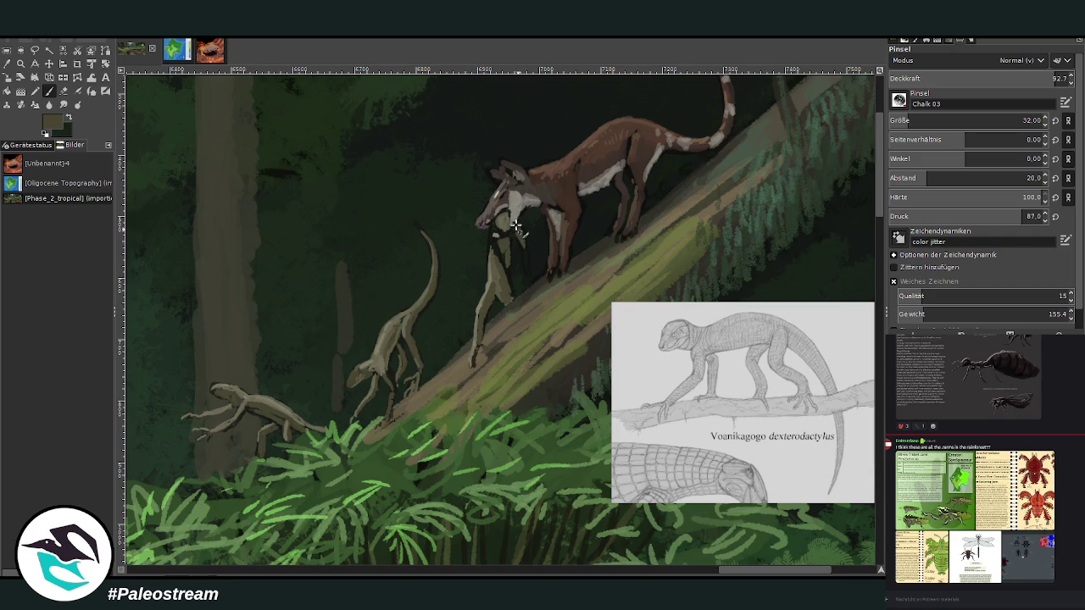
left_click_drag(516, 225, 527, 277)
left_click_drag(503, 265, 500, 227)
left_click_drag(524, 282, 526, 264)
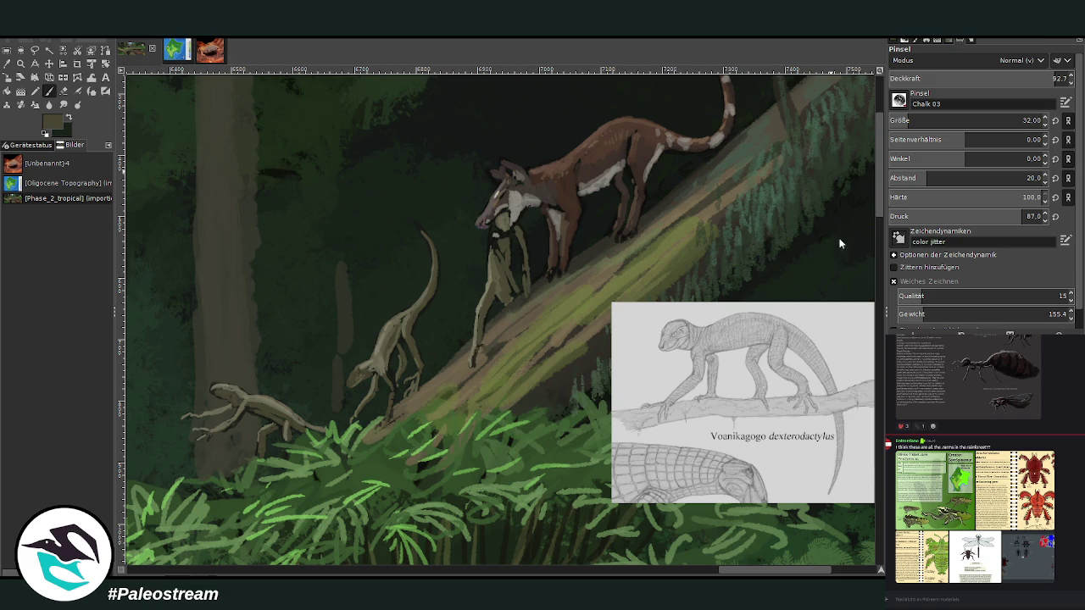
left_click(826, 167, "ctrl")
left_click_drag(507, 287, 492, 237)
- Tone the mammal's throat and face darker with brush size 18 and opacity 45.1
left_click_drag(496, 222, 510, 231)
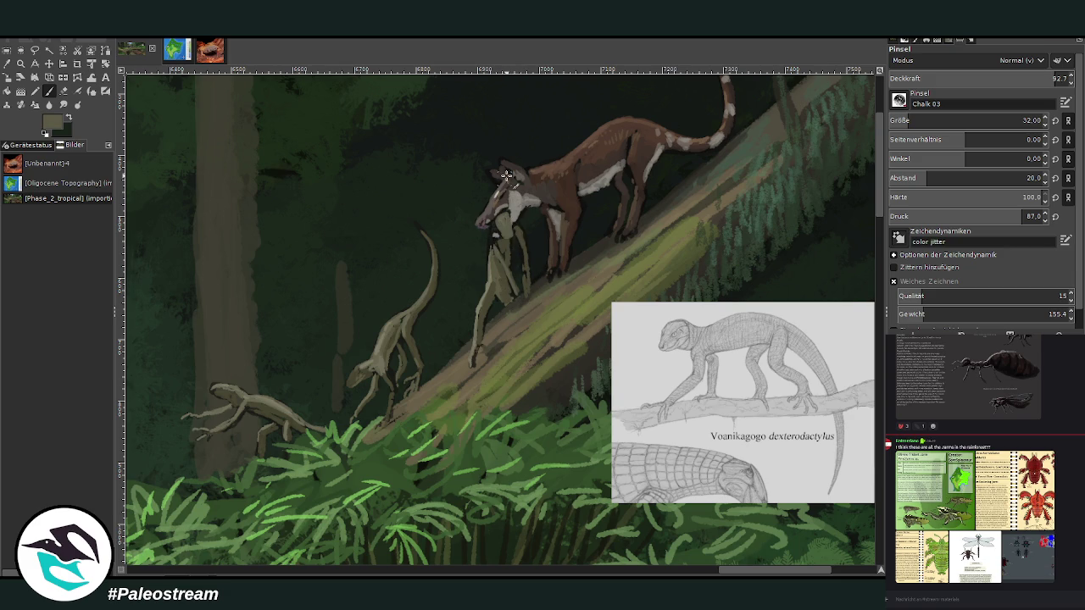
left_click(854, 289, "ctrl")
left_click(899, 116)
left_click_drag(512, 222, 496, 219)
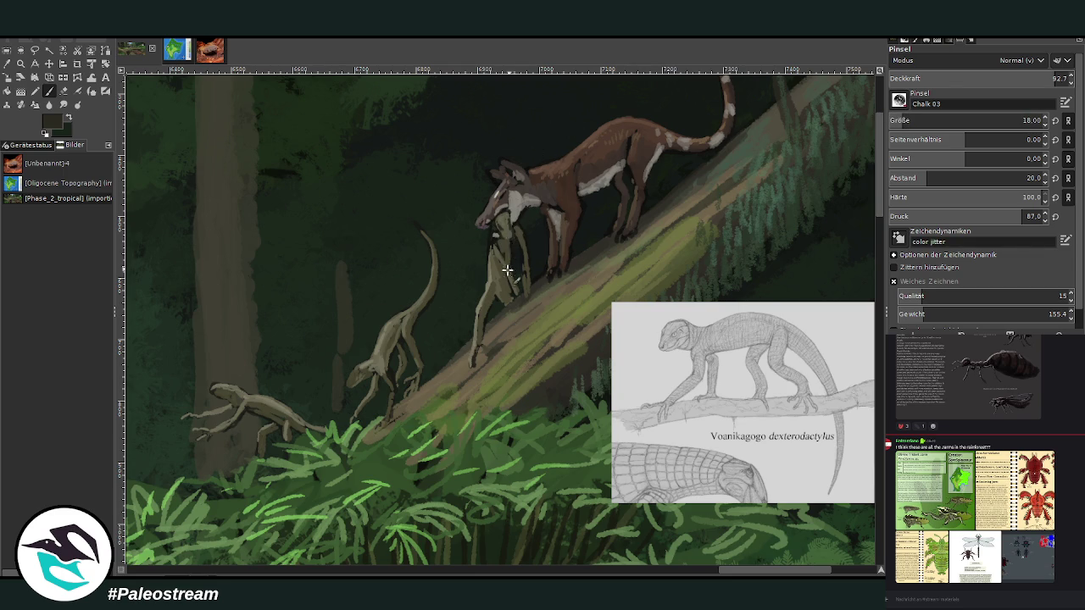
left_click(856, 292, "ctrl")
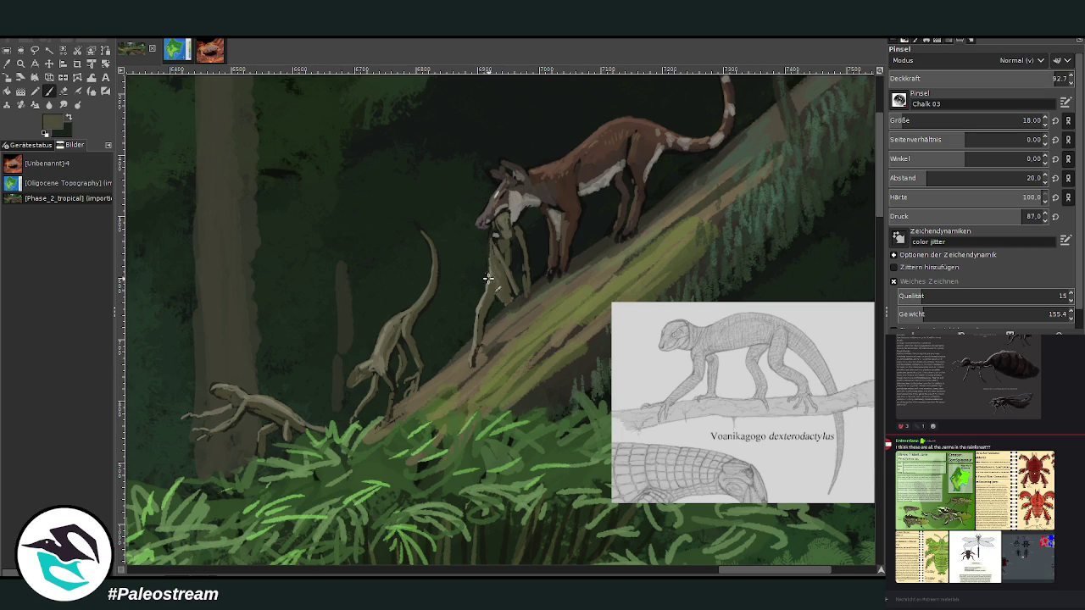
left_click(861, 285, "ctrl")
left_click(846, 236, "ctrl")
left_click(603, 247, "ctrl")
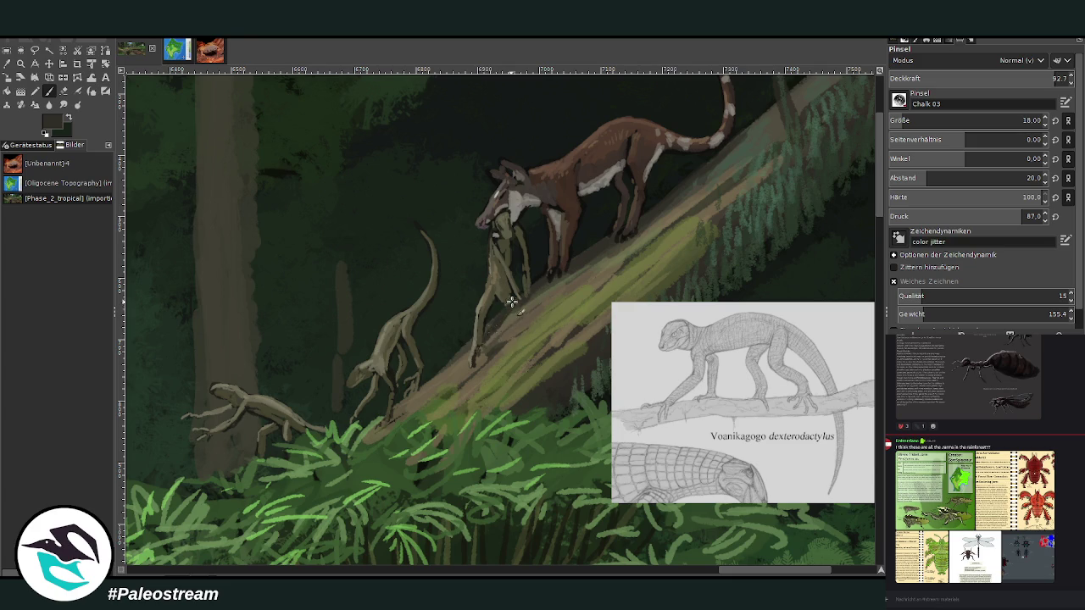
left_click(968, 78)
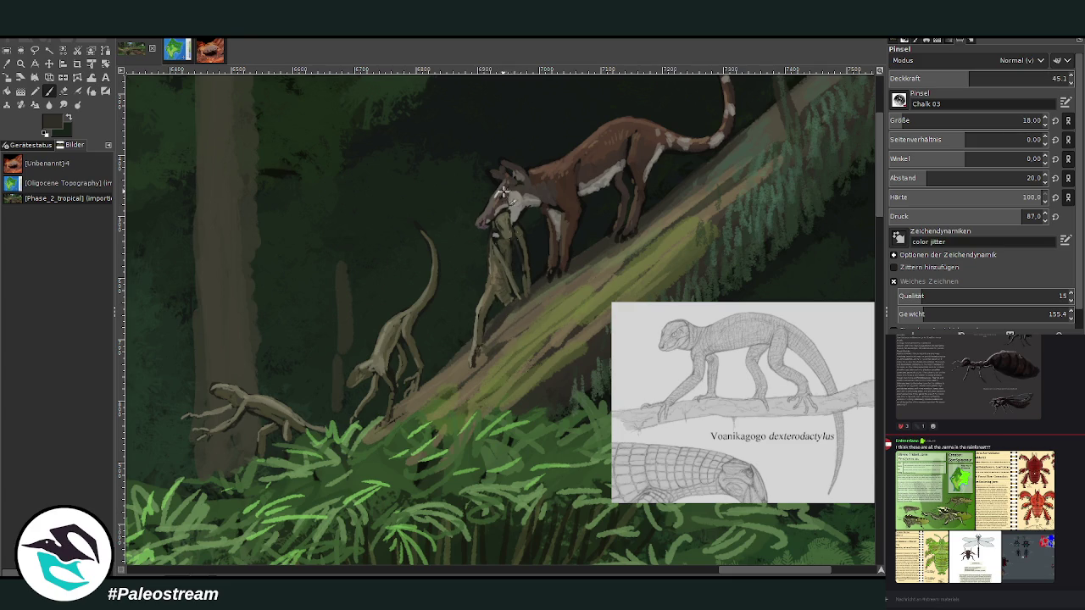
left_click(515, 216, "ctrl")
left_click(719, 144, "ctrl")
left_click_drag(524, 197, 518, 219)
left_click_drag(739, 572, 722, 573)
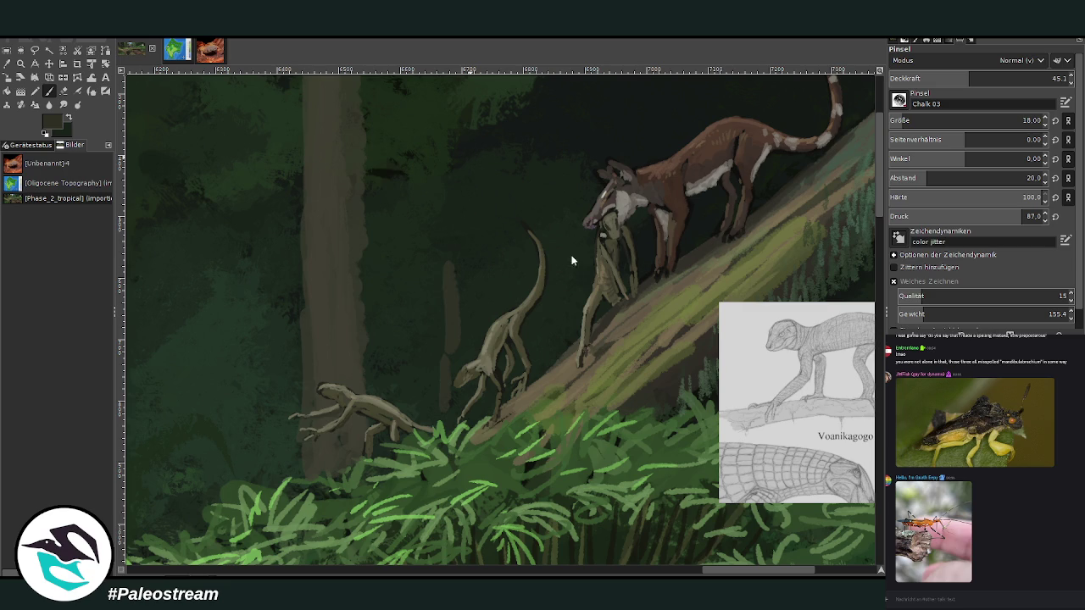
- Create a new image filled with the dark green background colour
key("ctrl+shift+v")
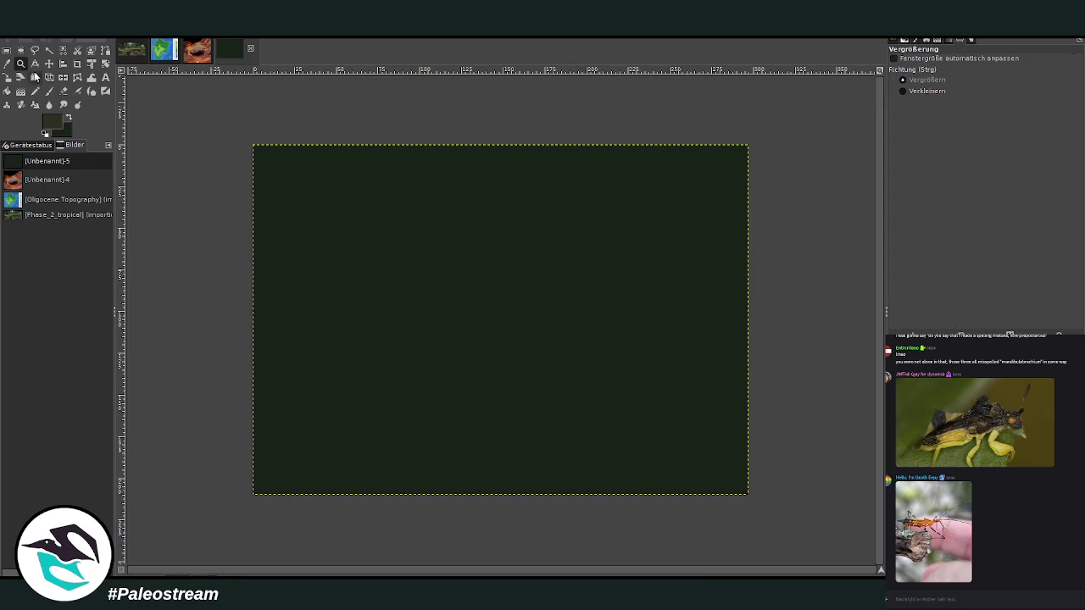
- Find the Olivine Trident Jarm reference image in the chat and copy it
scroll(577, 275, "up", 1)
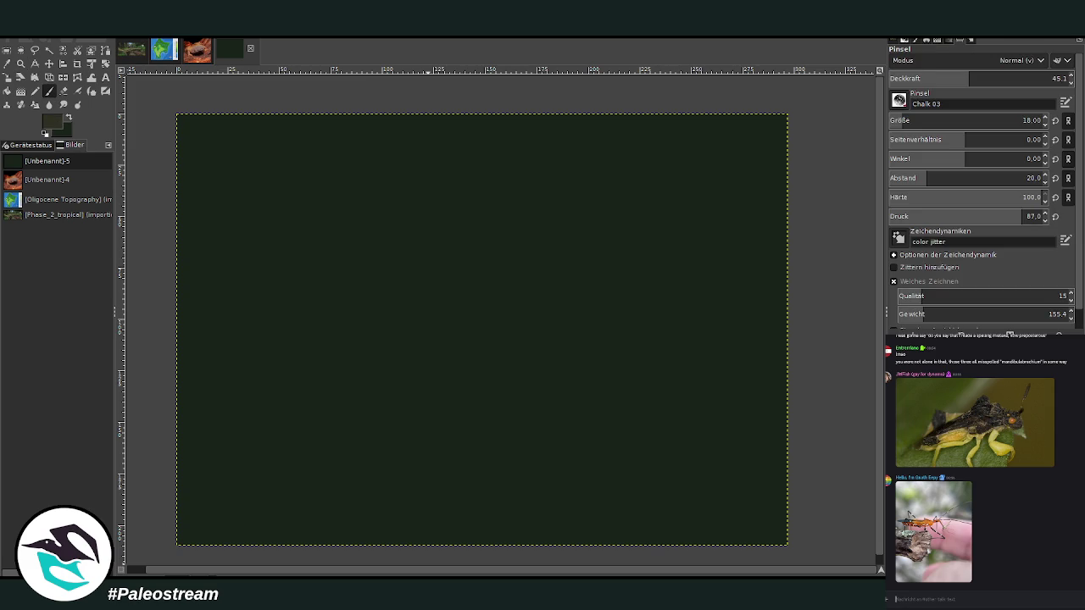
scroll(1013, 540, "up", 5)
scroll(1034, 525, "up", 5)
scroll(1060, 513, "up", 5)
scroll(1075, 505, "up", 2)
scroll(1075, 505, "up", 2)
scroll(1075, 505, "up", 2)
scroll(1075, 506, "up", 2)
scroll(1075, 505, "down", 3)
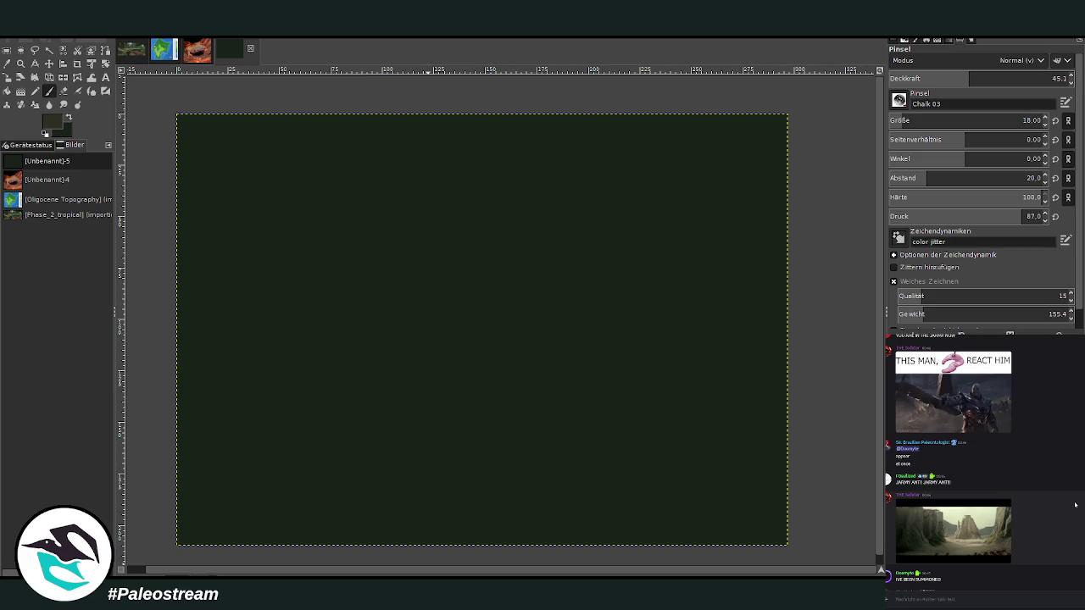
scroll(1074, 505, "down", 5)
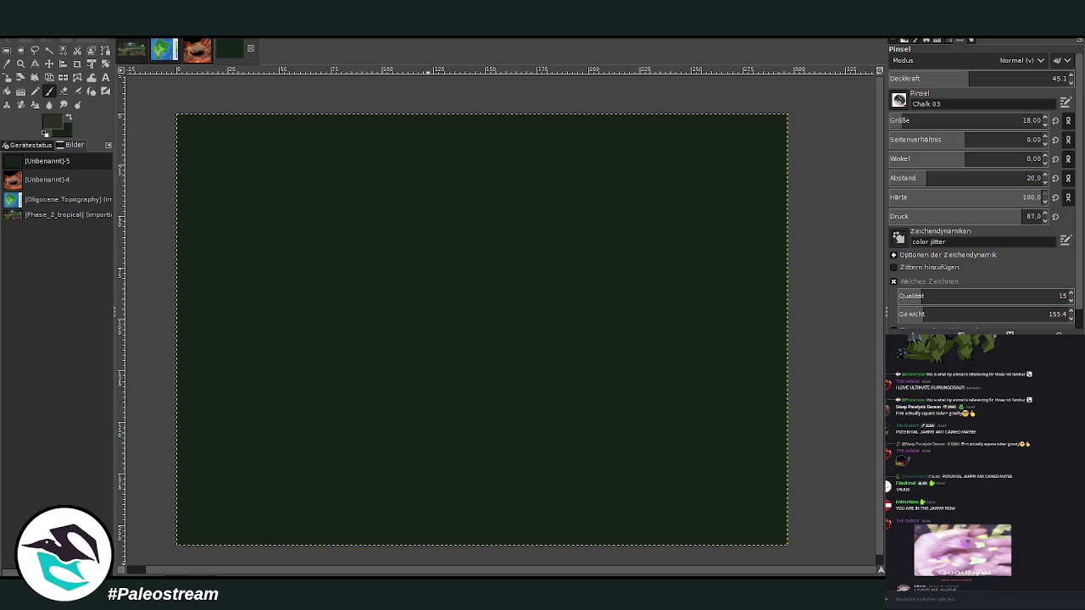
scroll(1065, 504, "up", 5)
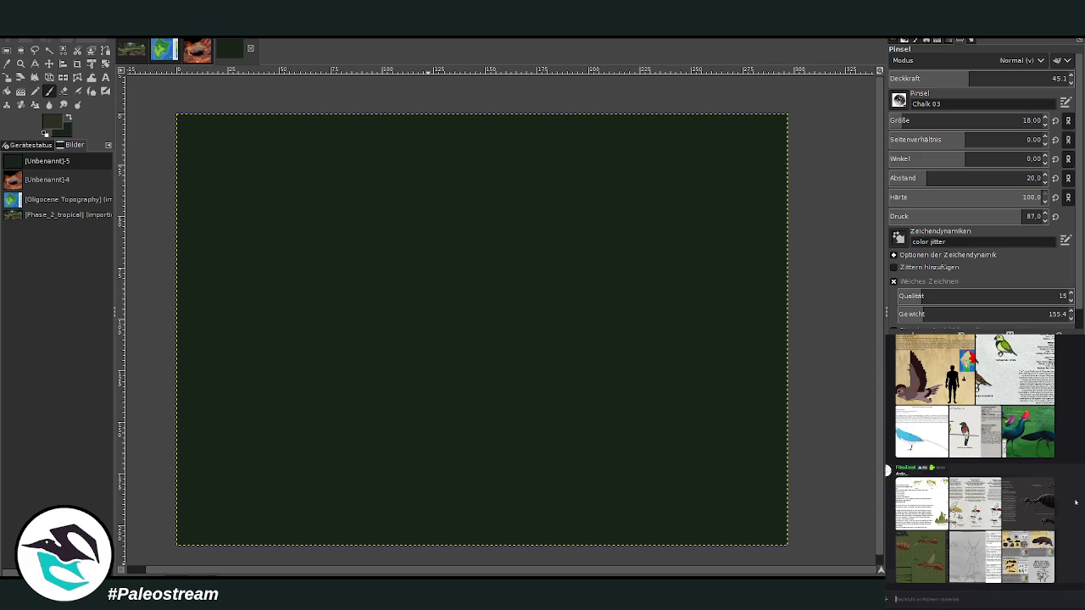
scroll(1074, 503, "up", 5)
scroll(1075, 503, "up", 3)
scroll(1075, 502, "up", 3)
left_click(932, 422)
right_click(1030, 501)
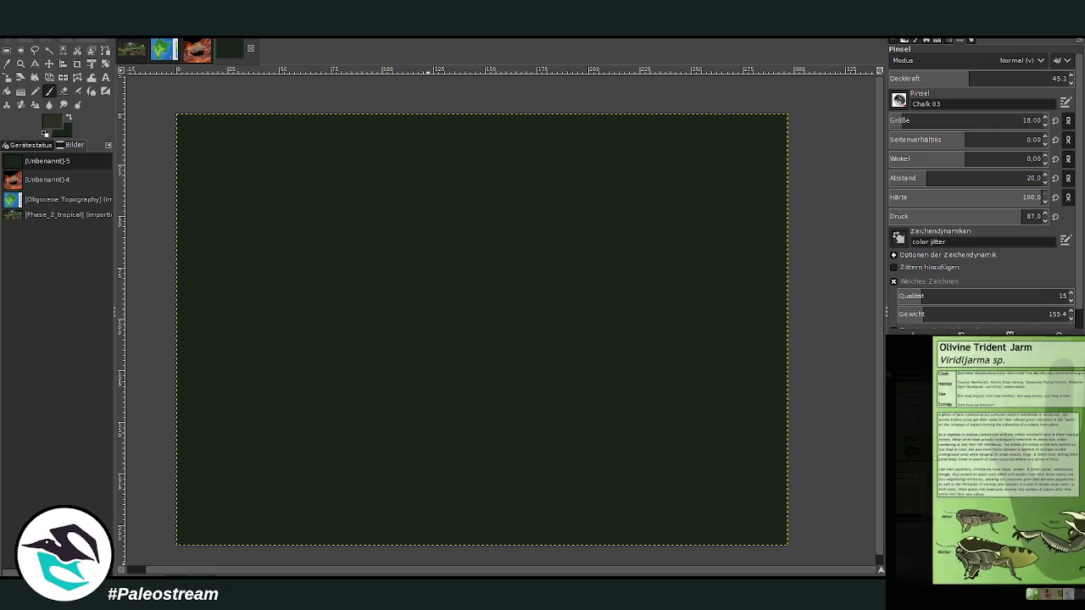
left_click(1054, 507)
key("Escape")
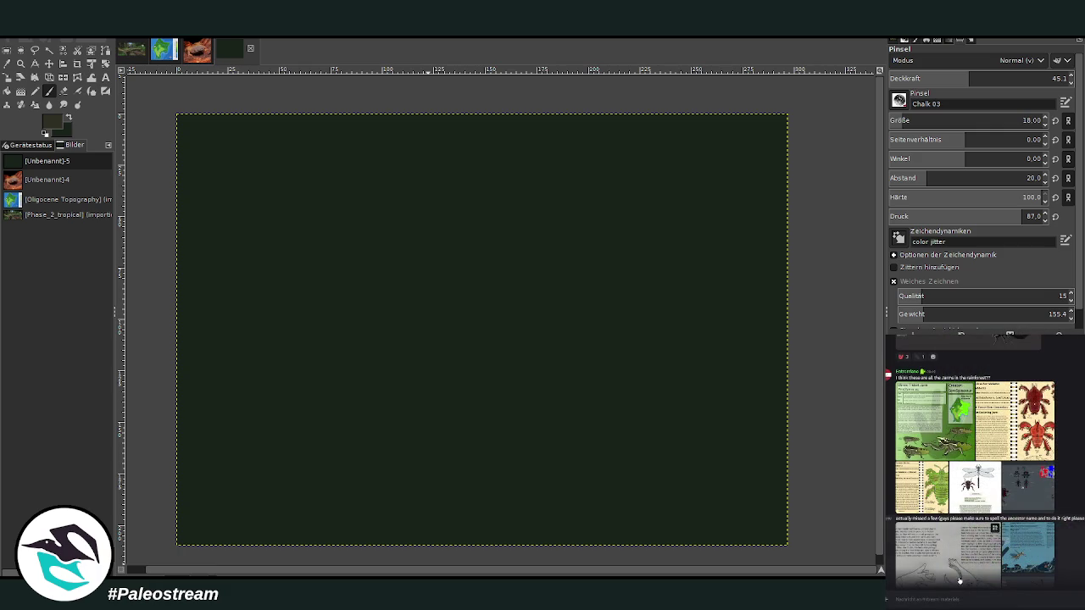
- Paste the Jarm sheet as a new image and return to the blank dark canvas
key("shift+s")
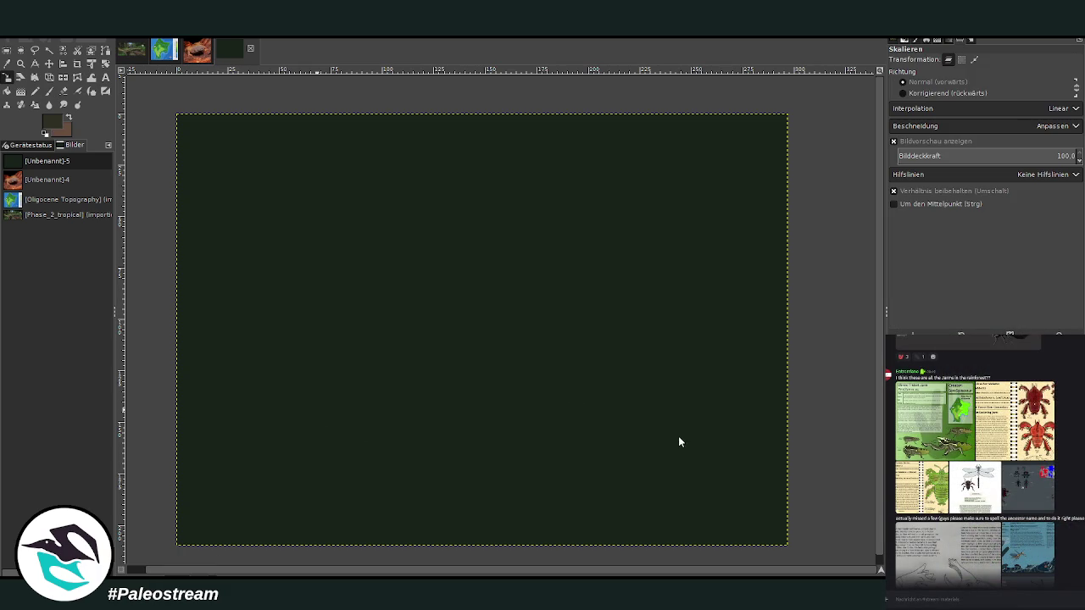
key("ctrl+shift+v")
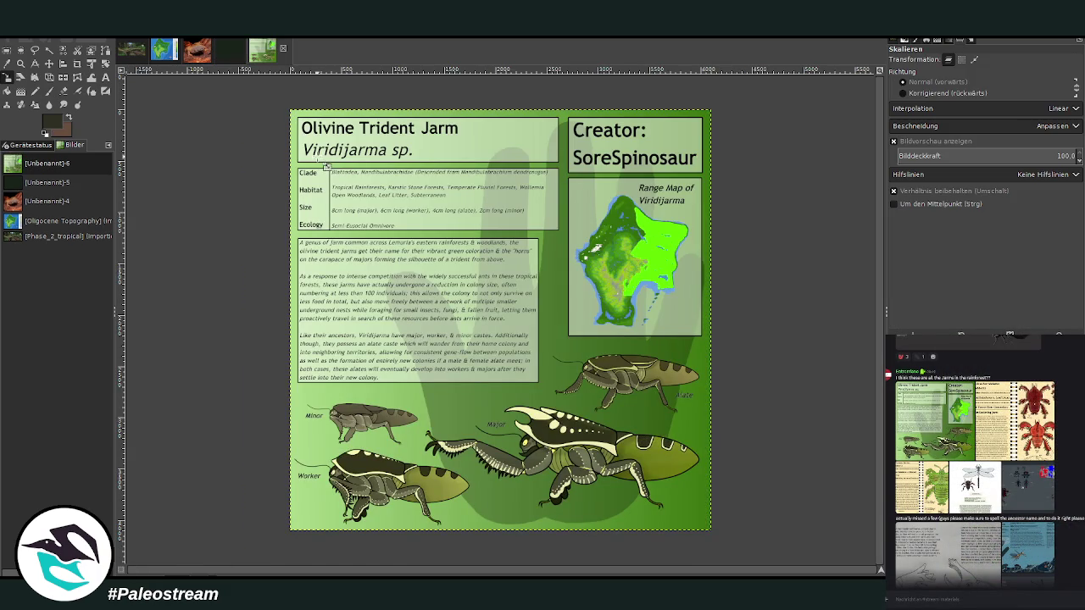
key("p")
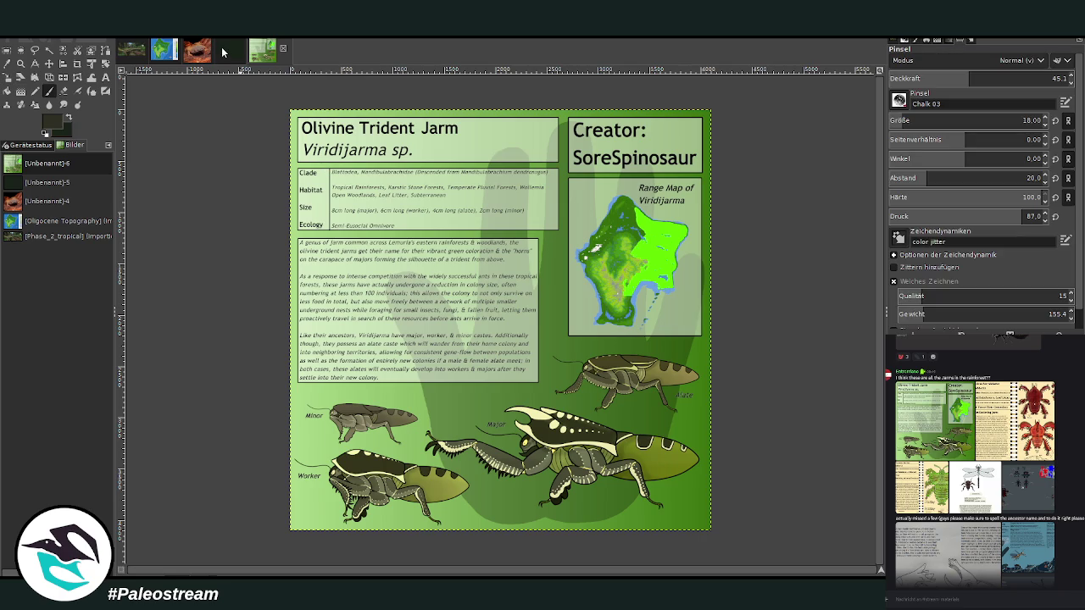
left_click(227, 52)
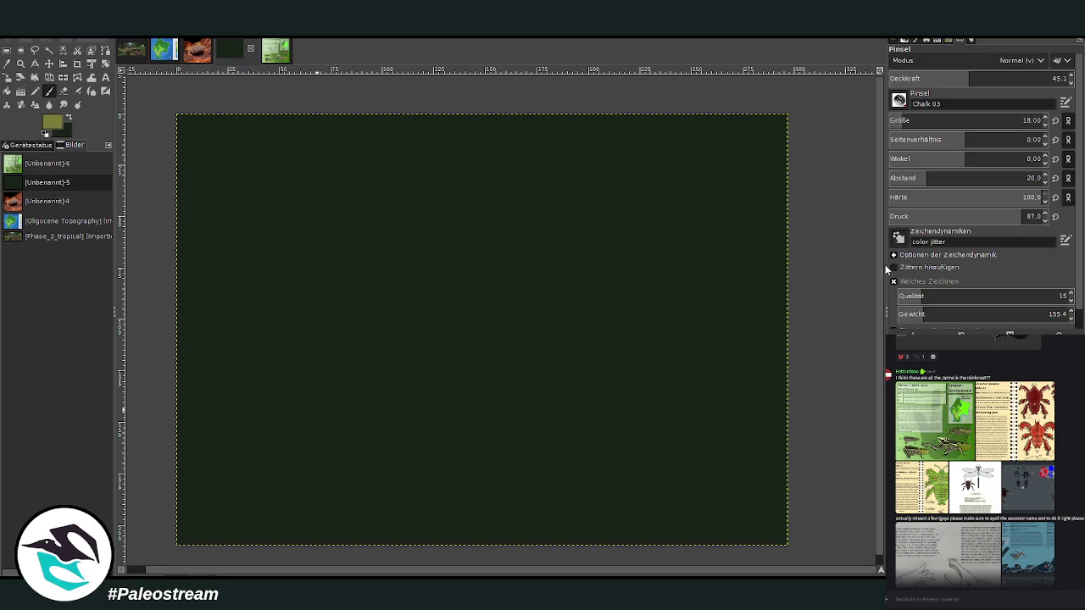
- Enlarge the Chalk brush and raise its opacity, glancing at the reference sheet
left_click(917, 119)
left_click(1044, 76)
left_click(952, 117)
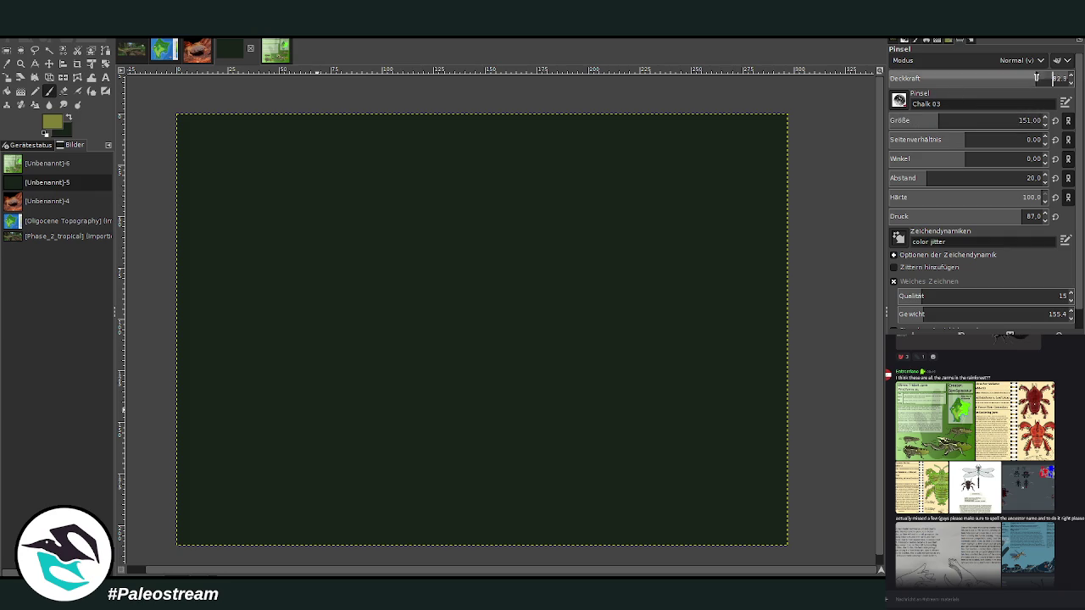
left_click_drag(953, 81, 958, 82)
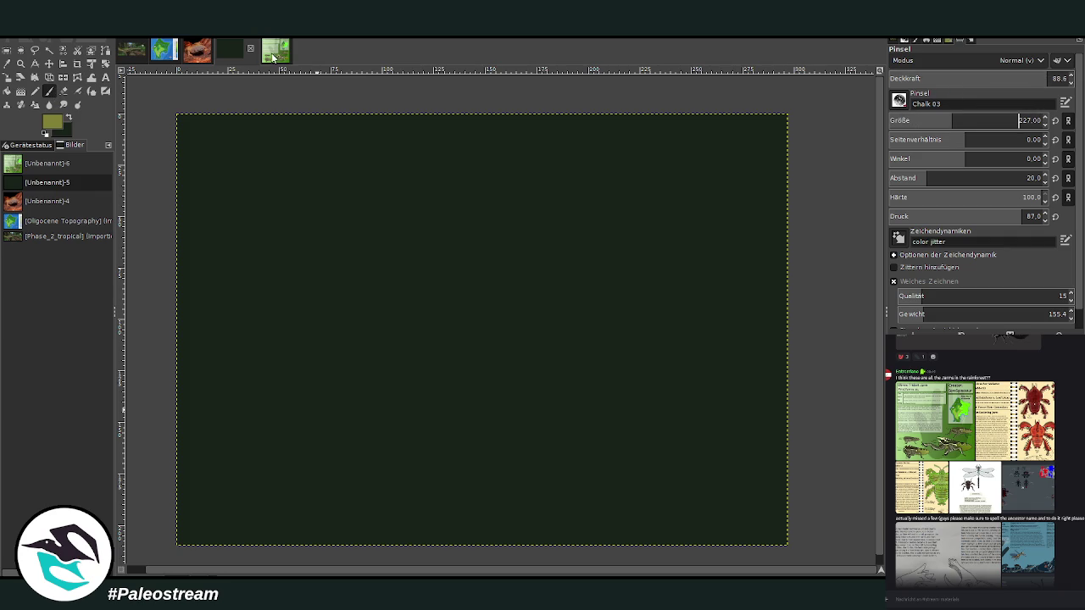
left_click(271, 51)
left_click(224, 56)
- Sketch the Jarm's back and upper and lower body curves in olive chalk
mouse_move(463, 246)
left_mouse_down()
mouse_move(564, 245)
mouse_move(498, 309)
left_mouse_up()
left_click(1023, 120)
left_click_drag(479, 240, 232, 274)
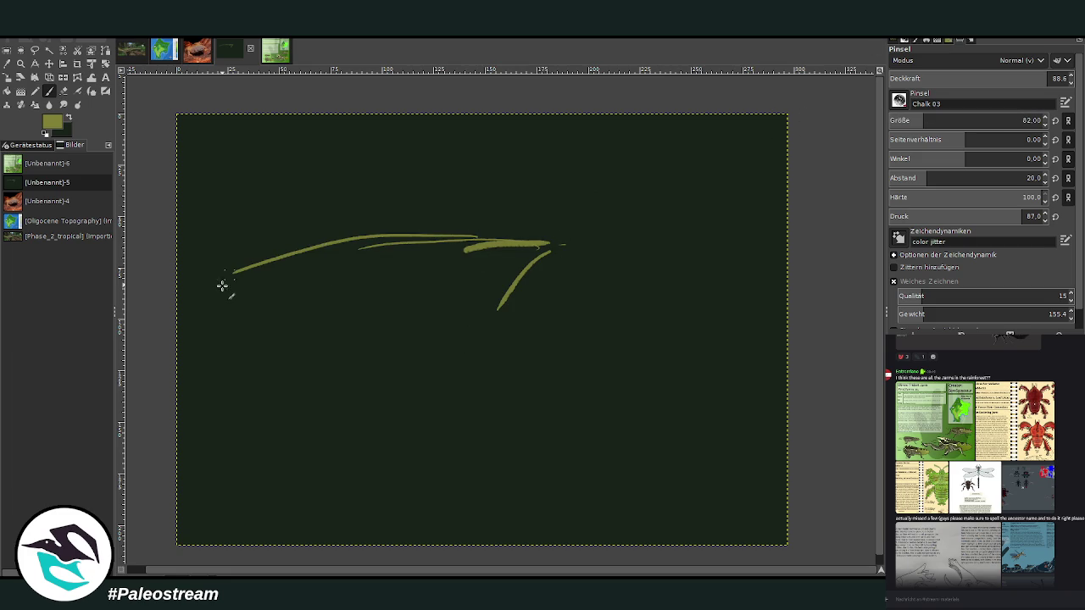
mouse_move(212, 314)
left_mouse_down()
mouse_move(390, 269)
mouse_move(509, 313)
left_mouse_up()
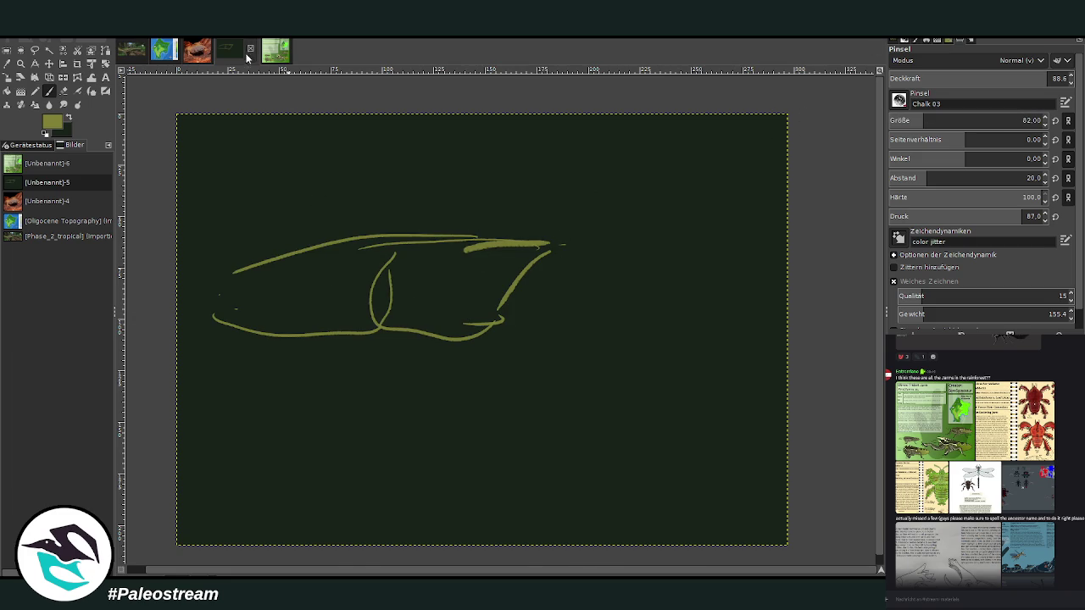
left_click(278, 56)
left_click(225, 57)
- Draw the legs curving down from the body and join the head outline to the back
mouse_move(467, 308)
left_mouse_down()
mouse_move(542, 385)
mouse_move(553, 444)
left_mouse_up()
mouse_move(392, 316)
left_mouse_down()
mouse_move(274, 380)
mouse_move(251, 426)
left_mouse_up()
left_click_drag(286, 383, 280, 396)
mouse_move(490, 327)
left_mouse_down()
mouse_move(527, 331)
mouse_move(548, 319)
left_mouse_up()
mouse_move(467, 322)
left_mouse_down()
mouse_move(476, 380)
mouse_move(532, 407)
mouse_move(564, 456)
left_mouse_up()
mouse_move(411, 334)
left_mouse_down()
mouse_move(259, 438)
mouse_move(219, 443)
left_mouse_up()
mouse_move(364, 333)
left_mouse_down()
mouse_move(208, 317)
mouse_move(458, 239)
mouse_move(488, 246)
left_mouse_up()
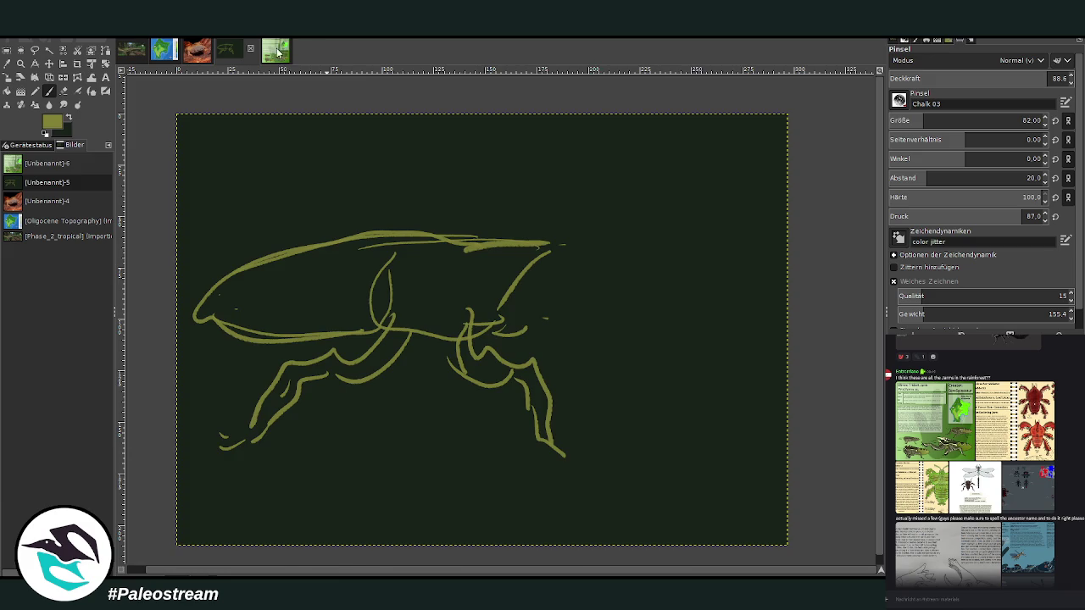
left_click(281, 53)
left_click(226, 53)
- Sketch the upward horn, head and front leg with its claw, then compare with the reference
mouse_move(482, 238)
left_mouse_down()
mouse_move(572, 245)
mouse_move(500, 296)
left_mouse_up()
mouse_move(563, 250)
left_mouse_down()
mouse_move(607, 274)
mouse_move(570, 281)
left_mouse_up()
left_click_drag(539, 278, 559, 276)
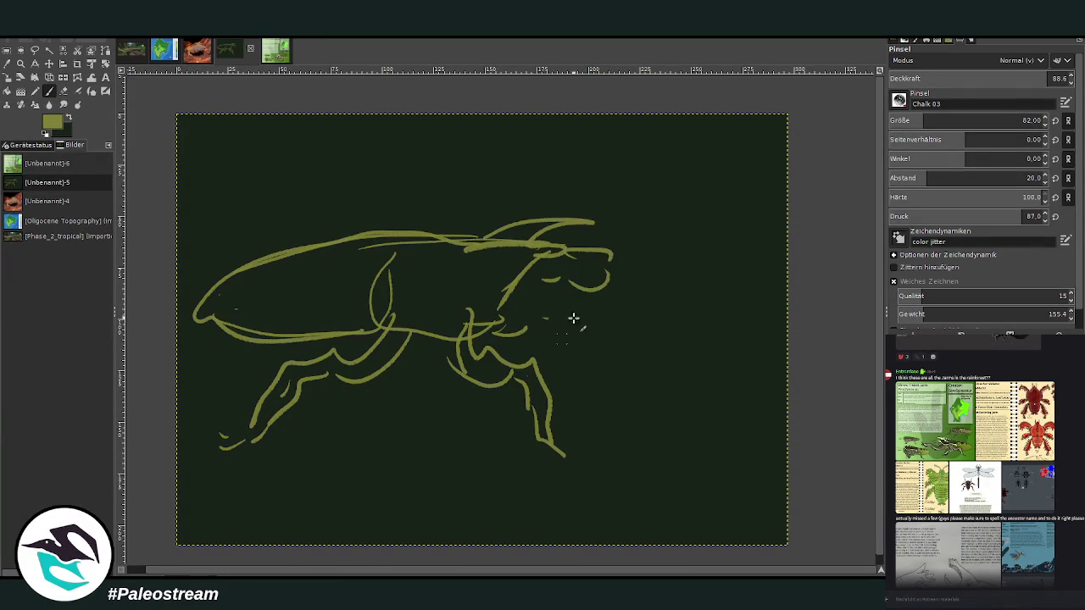
left_click_drag(585, 327, 604, 421)
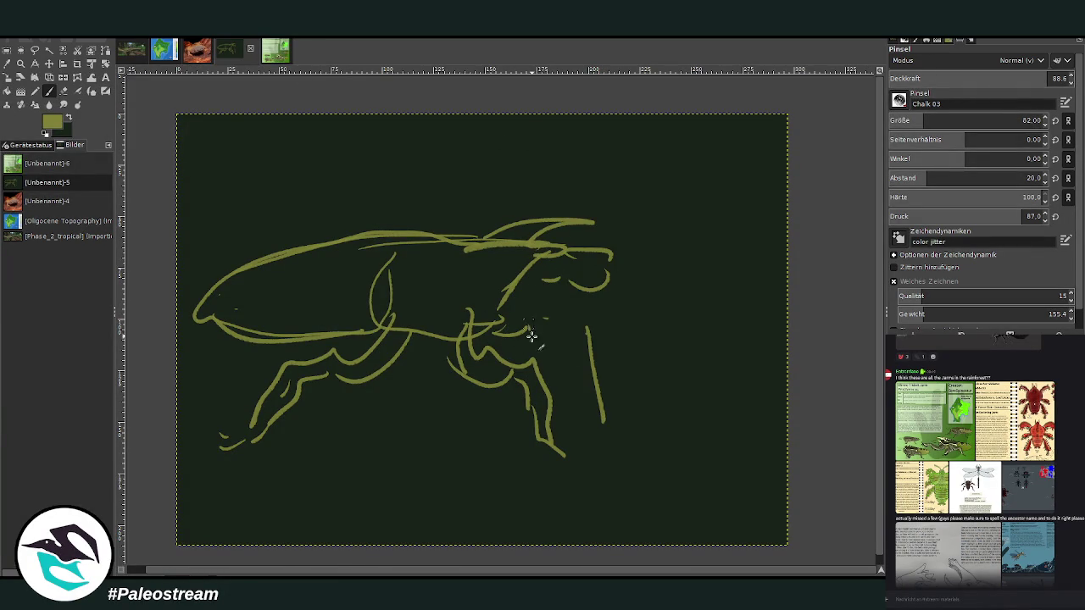
left_click_drag(528, 329, 620, 441)
mouse_move(591, 327)
left_mouse_down()
mouse_move(622, 427)
mouse_move(624, 381)
mouse_move(608, 328)
mouse_move(614, 449)
left_mouse_up()
mouse_move(544, 383)
left_mouse_down()
mouse_move(567, 454)
mouse_move(523, 397)
left_mouse_up()
mouse_move(578, 330)
left_mouse_down()
mouse_move(512, 331)
mouse_move(755, 234)
mouse_move(678, 281)
mouse_move(680, 307)
mouse_move(760, 291)
mouse_move(721, 353)
mouse_move(623, 311)
mouse_move(758, 240)
mouse_move(647, 245)
mouse_move(675, 312)
mouse_move(625, 392)
mouse_move(631, 434)
mouse_move(589, 327)
mouse_move(628, 288)
left_mouse_up()
mouse_move(727, 261)
left_mouse_down()
mouse_move(696, 283)
mouse_move(760, 267)
mouse_move(686, 305)
left_mouse_up()
left_click_drag(602, 256, 591, 295)
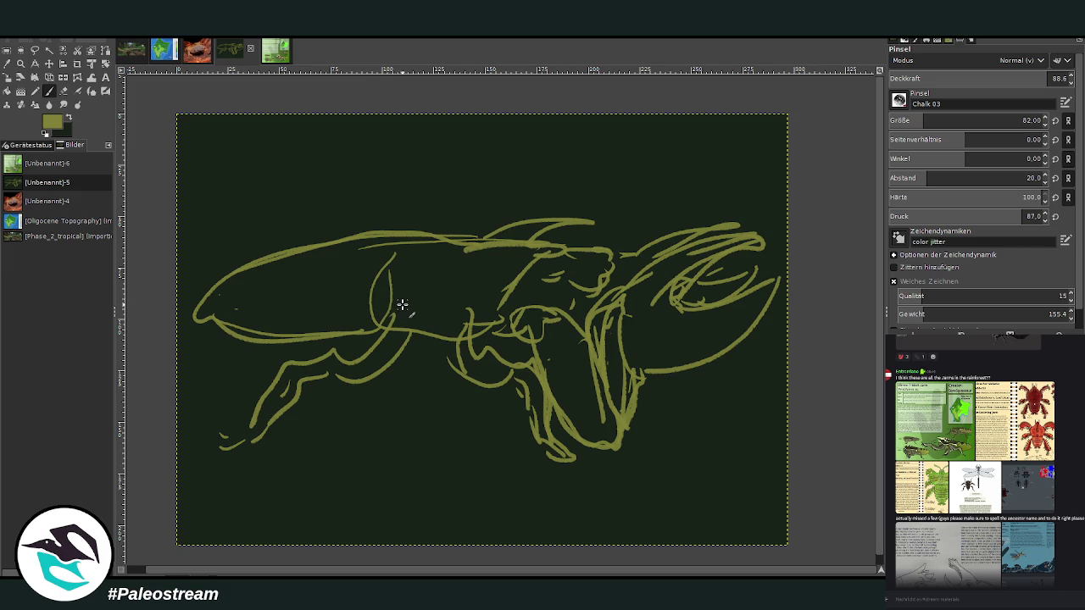
left_click(269, 53)
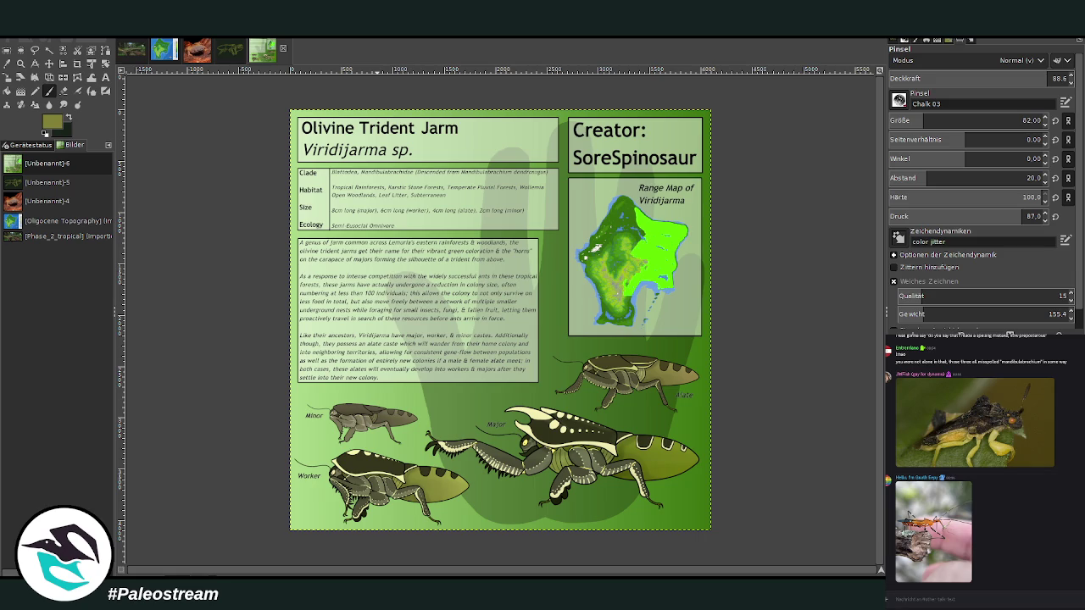
- Undo the last claw strokes and redraw the claw curving out to the right
left_click(226, 52)
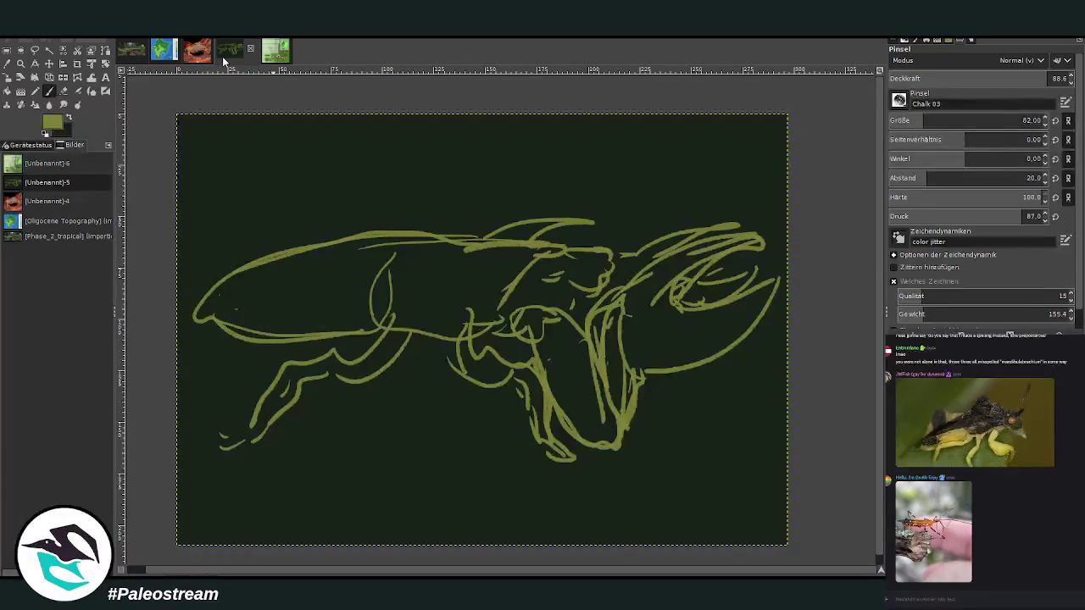
key("ctrl+z")
key("ctrl+z")
key("ctrl+z")
key("ctrl+z")
key("ctrl+z")
key("ctrl+z")
key("ctrl+z")
key("ctrl+z")
key("ctrl+z")
key("ctrl+z")
key("ctrl+z")
key("ctrl+z")
key("ctrl+z")
key("ctrl+z")
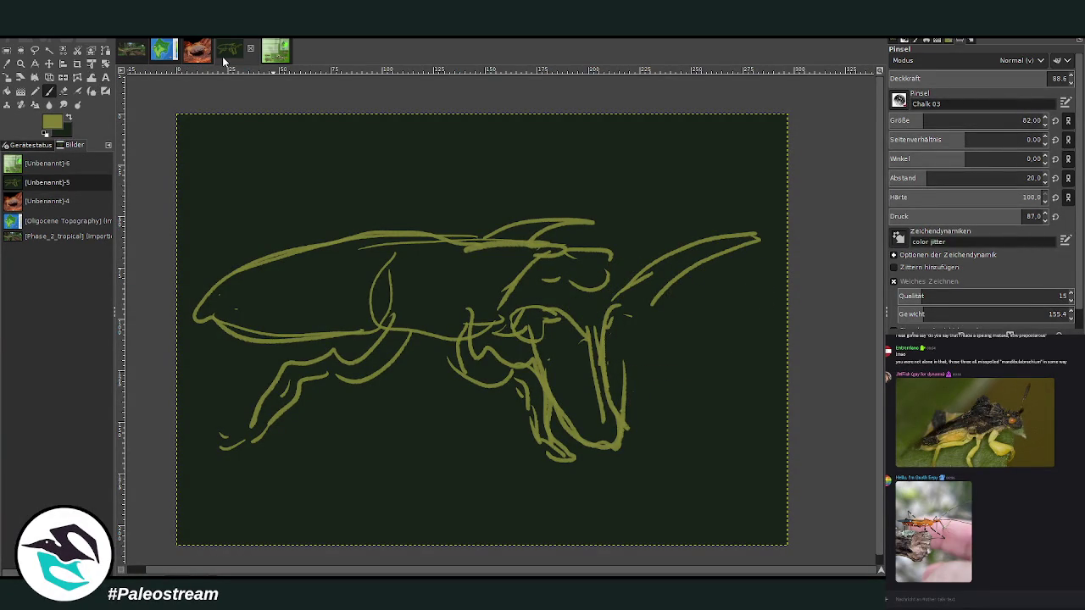
key("ctrl+z")
key("ctrl+z")
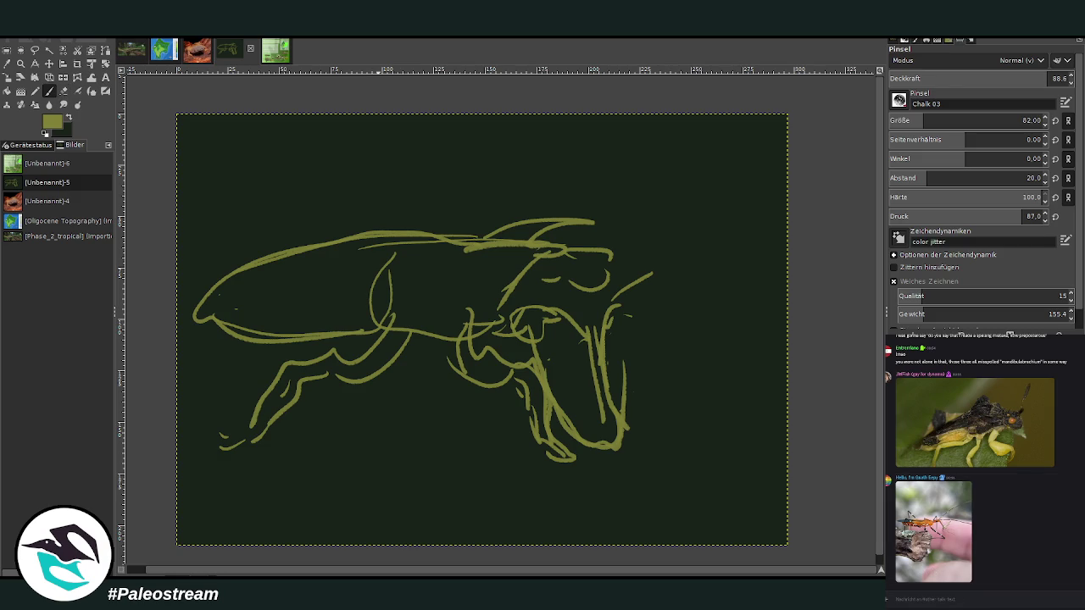
mouse_move(593, 304)
left_mouse_down()
mouse_move(635, 314)
mouse_move(650, 370)
mouse_move(630, 451)
left_mouse_up()
left_click_drag(628, 315, 631, 447)
mouse_move(606, 292)
left_mouse_down()
mouse_move(746, 276)
mouse_move(631, 304)
mouse_move(721, 284)
mouse_move(615, 271)
mouse_move(692, 264)
left_mouse_up()
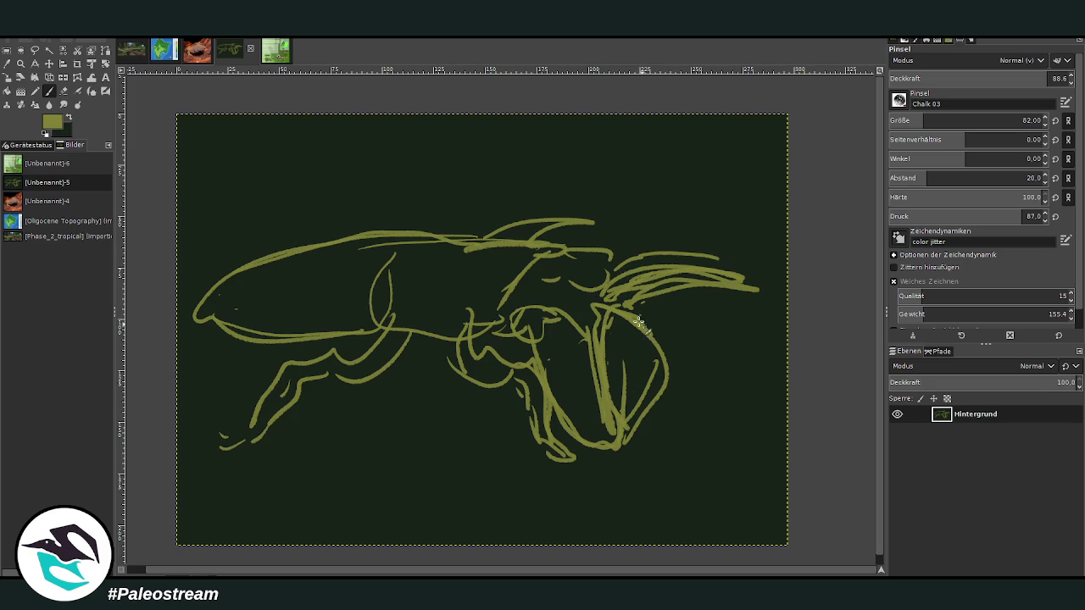
mouse_move(641, 325)
left_mouse_down()
mouse_move(689, 387)
mouse_move(661, 395)
mouse_move(648, 416)
mouse_move(631, 310)
left_mouse_up()
- Outline the jaw and upper horn in dark red chalk at 100 opacity
left_click(65, 119)
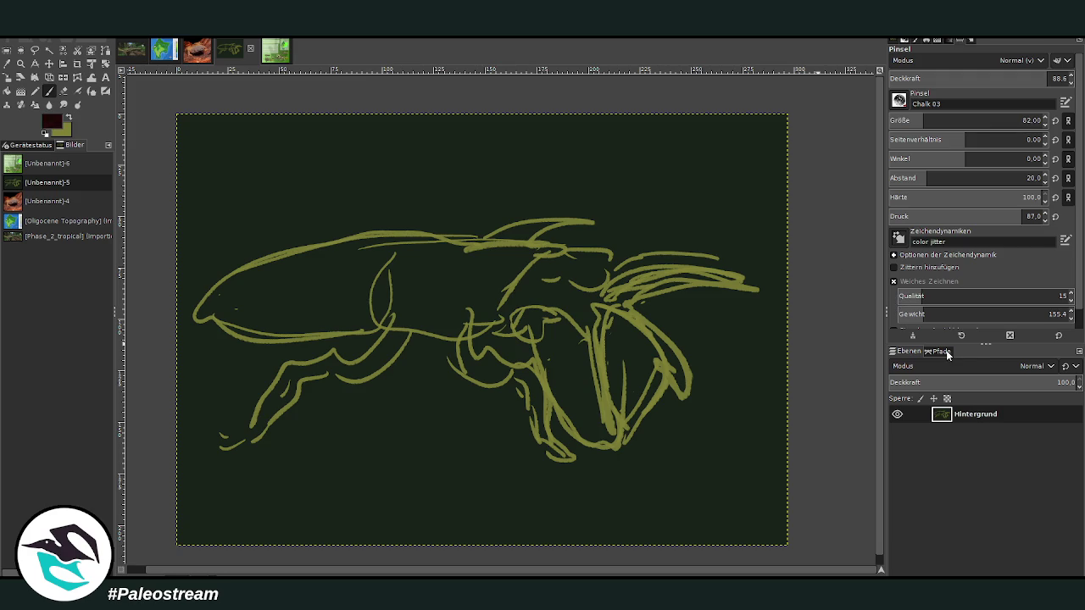
left_click_drag(598, 310, 604, 424)
mouse_move(594, 376)
left_mouse_down()
mouse_move(610, 445)
mouse_move(648, 407)
mouse_move(601, 387)
mouse_move(603, 307)
mouse_move(648, 328)
mouse_move(683, 411)
mouse_move(659, 373)
mouse_move(675, 400)
mouse_move(671, 337)
mouse_move(604, 302)
mouse_move(653, 269)
mouse_move(688, 265)
mouse_move(756, 290)
mouse_move(638, 305)
mouse_move(729, 271)
left_mouse_up()
left_click(1047, 78)
mouse_move(614, 269)
left_mouse_down()
mouse_move(670, 249)
mouse_move(714, 263)
left_mouse_up()
left_click_drag(593, 344, 598, 383)
mouse_move(600, 452)
left_mouse_down()
mouse_move(530, 313)
mouse_move(534, 360)
mouse_move(507, 333)
mouse_move(515, 345)
left_mouse_up()
mouse_move(564, 316)
left_mouse_down()
mouse_move(601, 400)
mouse_move(598, 453)
mouse_move(599, 307)
left_mouse_up()
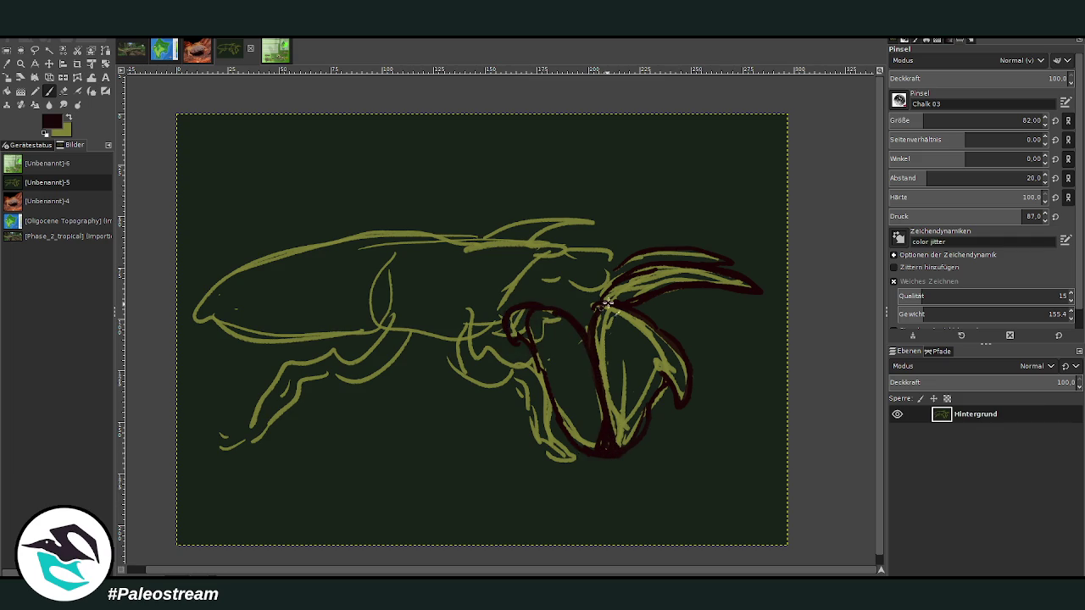